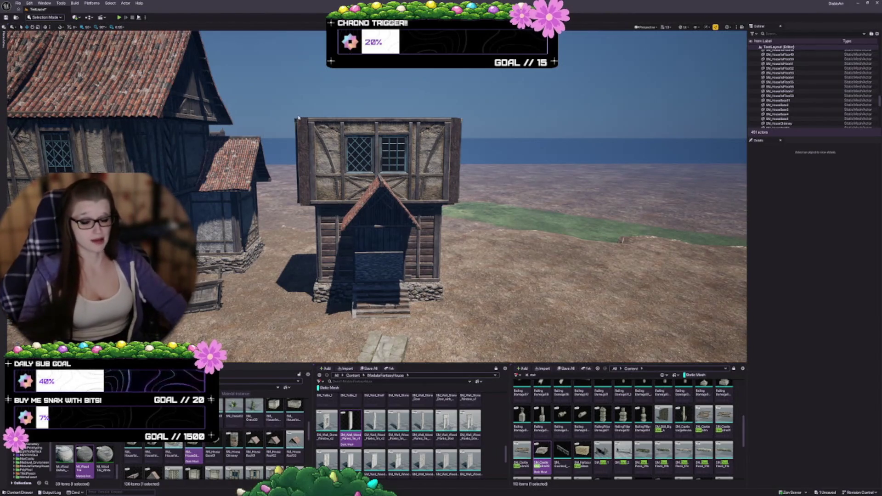
# - Frame the timber house from above and select its stone porch floor mesh
pyautogui.moveTo(273, 122)
pyautogui.mouseDown()
pyautogui.moveTo(272, 184)
pyautogui.moveTo(272, 138)
pyautogui.mouseUp()
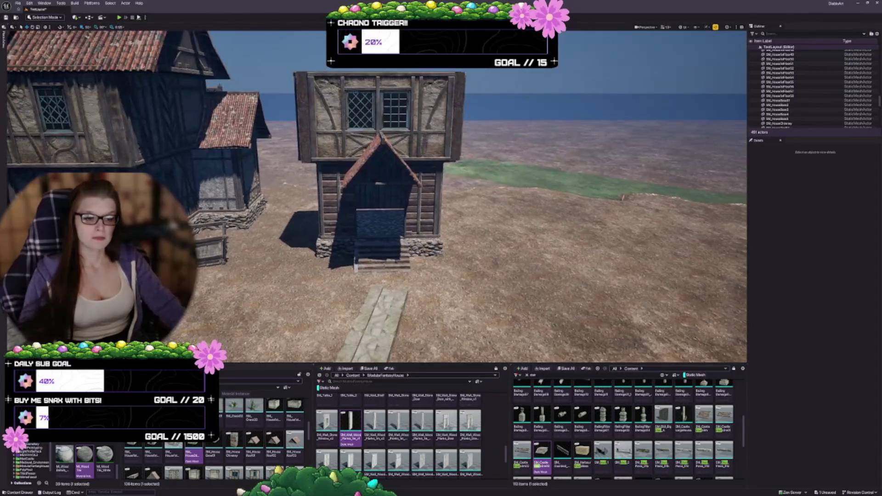
pyautogui.scroll(5, 453, 218)
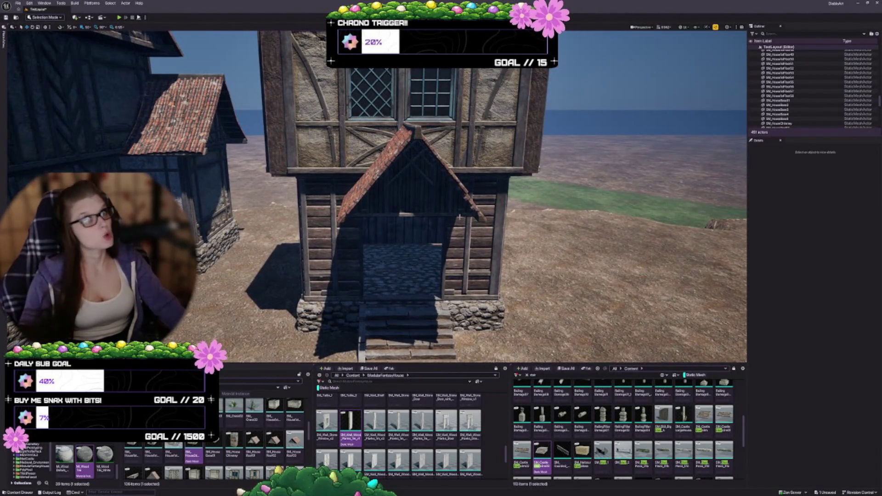
pyautogui.moveTo(452, 219); pyautogui.dragTo(420, 245)
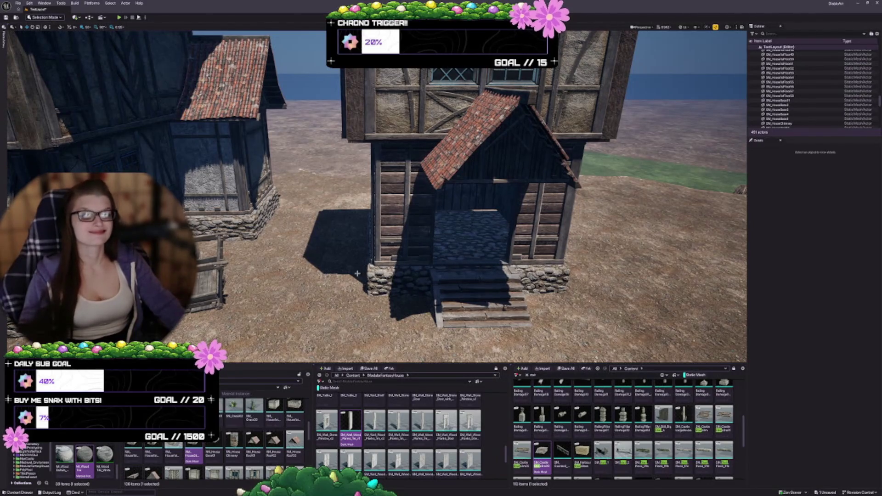
pyautogui.click(398, 279)
pyautogui.moveTo(398, 279)
pyautogui.mouseDown()
pyautogui.moveTo(446, 271)
pyautogui.moveTo(391, 271)
pyautogui.mouseUp()
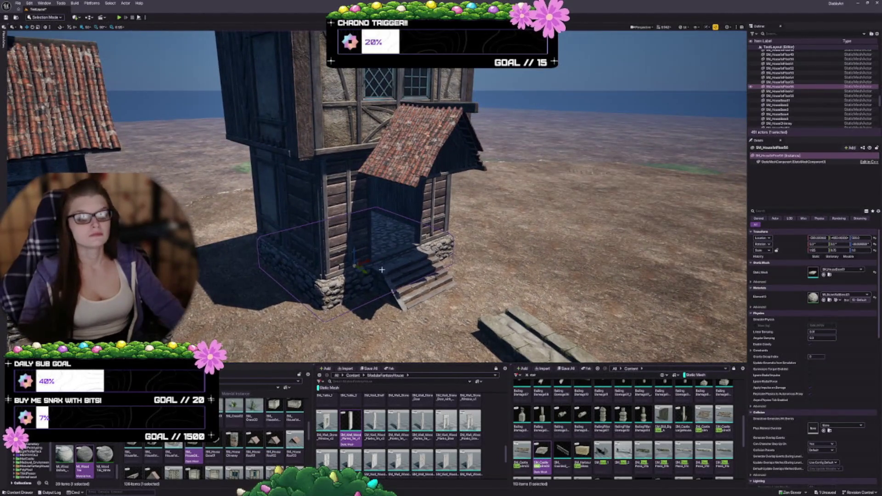
# - Alt-drag a copy of the stone porch floor beside the tower and focus on it
pyautogui.keyDown('alt'); pyautogui.moveTo(362, 265); pyautogui.dragTo(234, 268); pyautogui.keyUp('alt')
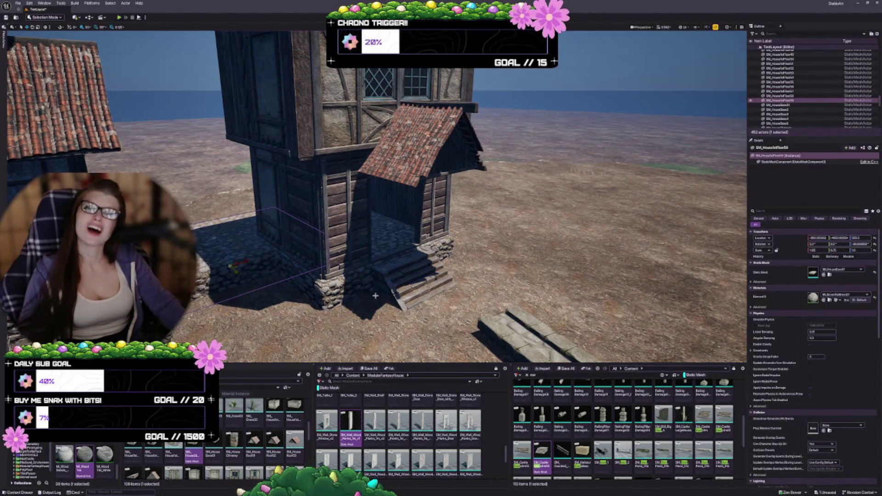
pyautogui.press('f')
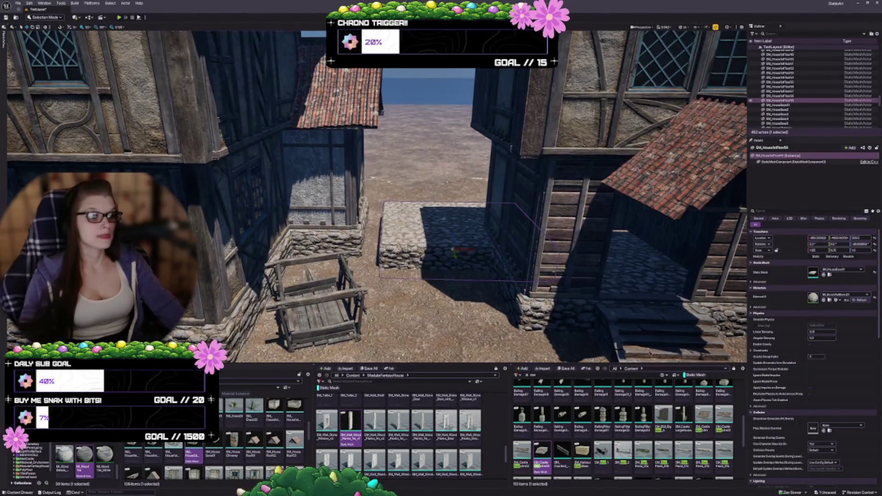
pyautogui.moveTo(455, 248); pyautogui.dragTo(441, 275)
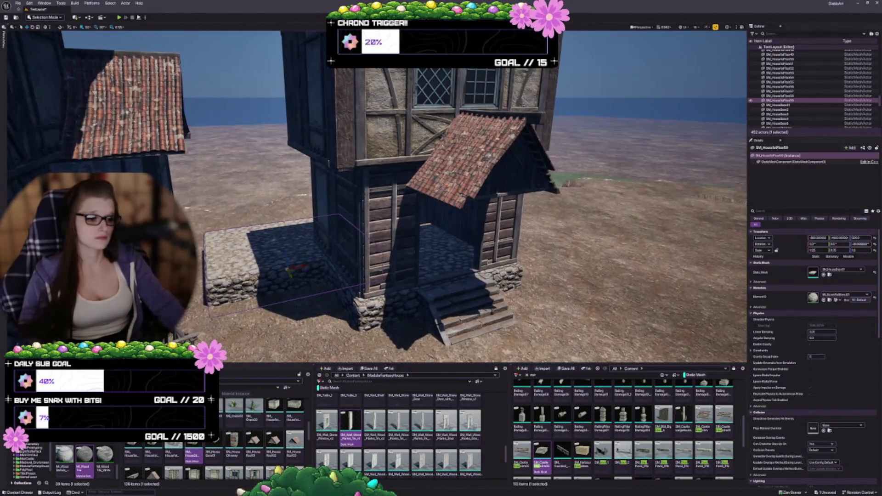
# - Select the five tower pieces and group them with Ctrl+G
pyautogui.click(455, 304)
pyautogui.keyDown('ctrl'); pyautogui.click(487, 238); pyautogui.keyUp('ctrl')
pyautogui.keyDown('ctrl'); pyautogui.click(416, 282); pyautogui.keyUp('ctrl')
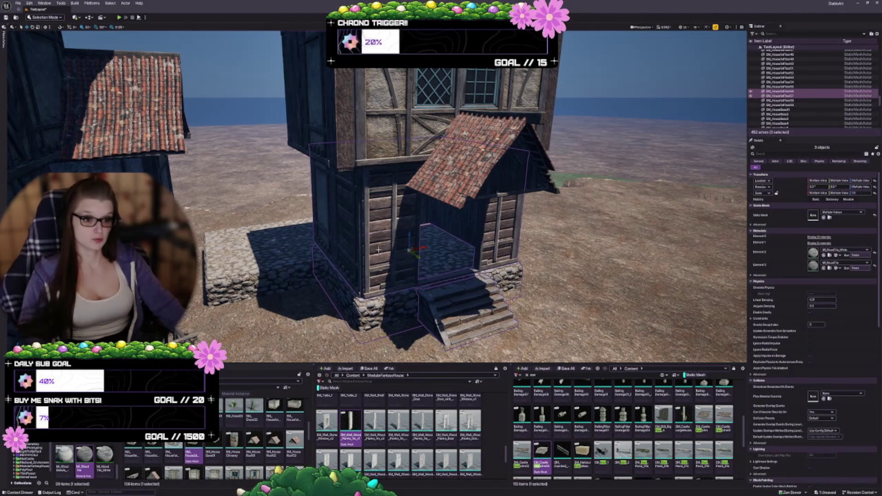
pyautogui.keyDown('ctrl'); pyautogui.click(370, 144); pyautogui.keyUp('ctrl')
pyautogui.press('f')
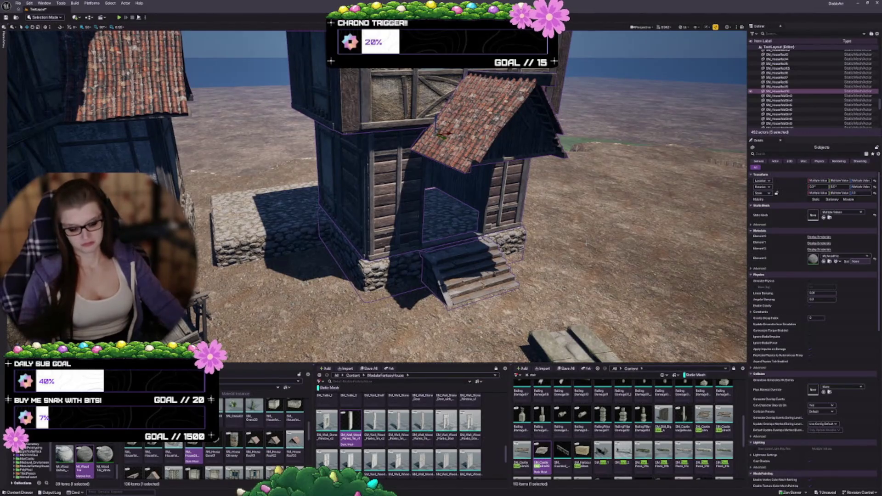
pyautogui.hotkey('ctrl', 'g')
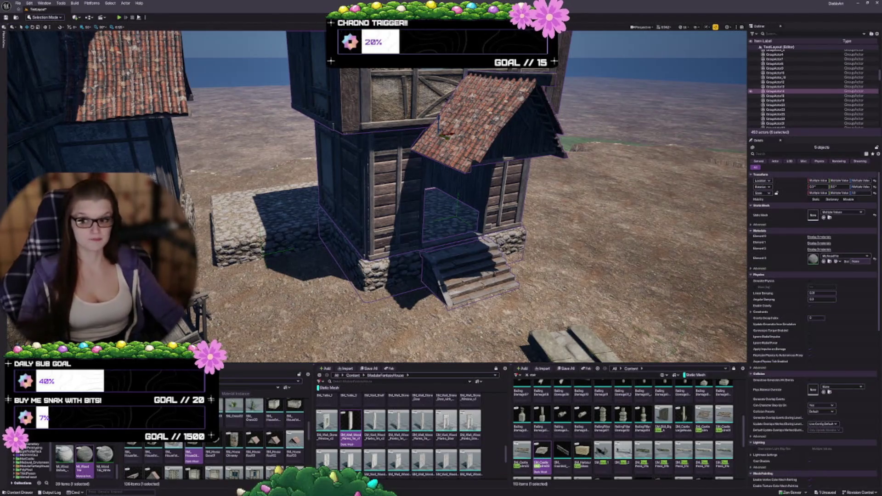
pyautogui.moveTo(260, 221)
pyautogui.mouseDown()
pyautogui.moveTo(303, 216)
pyautogui.moveTo(261, 221)
pyautogui.moveTo(294, 216)
pyautogui.moveTo(262, 220)
pyautogui.moveTo(294, 216)
pyautogui.moveTo(276, 202)
pyautogui.moveTo(269, 175)
pyautogui.moveTo(278, 230)
pyautogui.moveTo(267, 233)
pyautogui.moveTo(281, 184)
pyautogui.mouseUp()
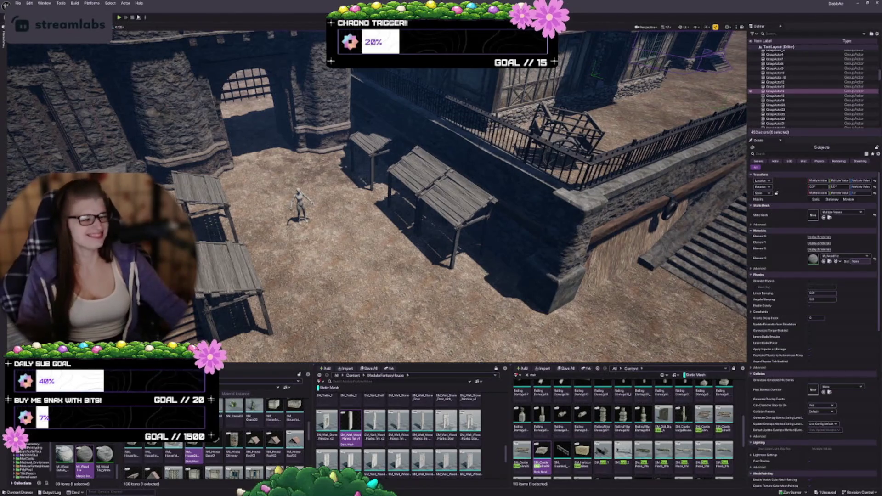
pyautogui.moveTo(528, 315)
pyautogui.mouseDown()
pyautogui.moveTo(396, 242)
pyautogui.moveTo(413, 242)
pyautogui.mouseUp()
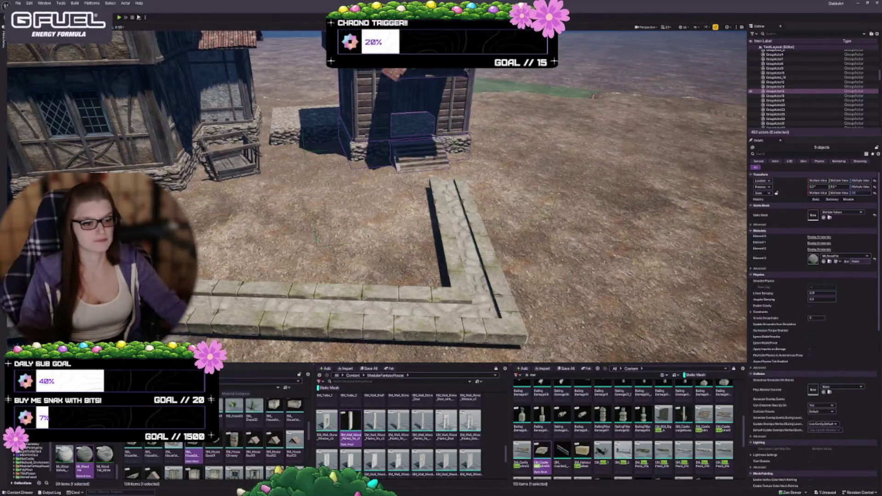
pyautogui.press('f')
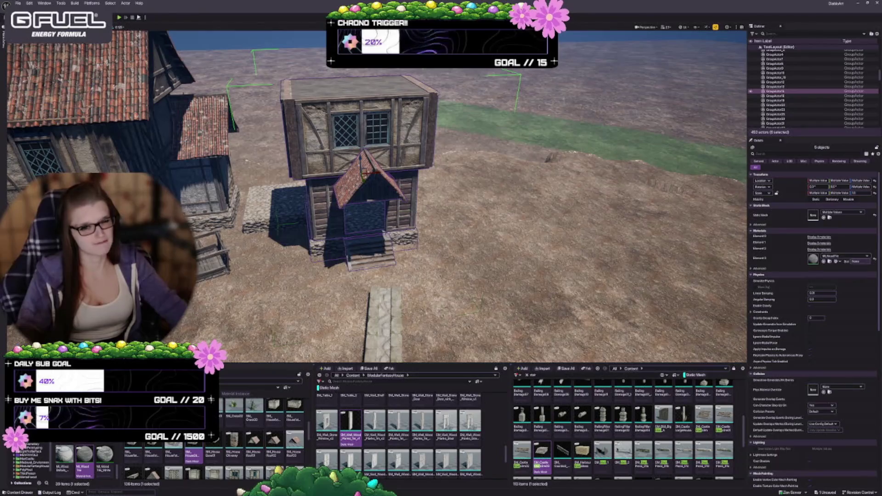
pyautogui.moveTo(366, 238); pyautogui.dragTo(367, 238)
# - Save all level changes with Ctrl+S
pyautogui.hotkey('ctrl', 's')
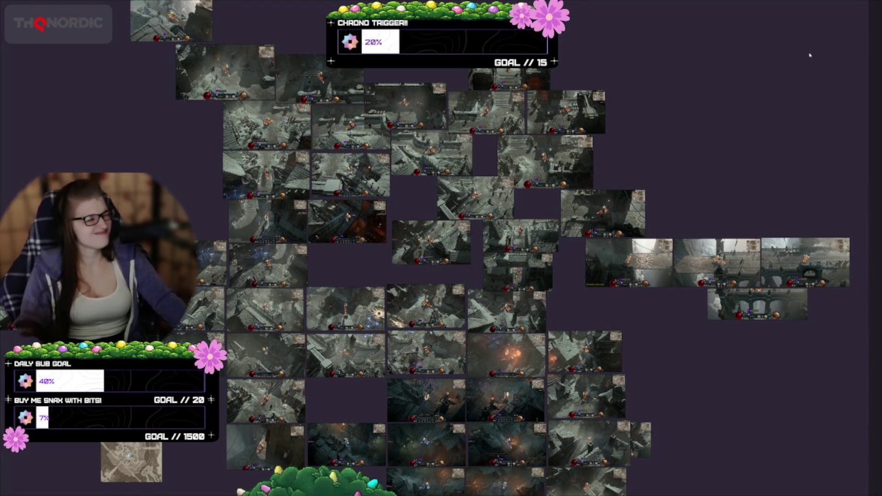
# - Take the PureRef collage out of full screen and hide it to return to Unreal
pyautogui.hotkey('ctrl', 'f')
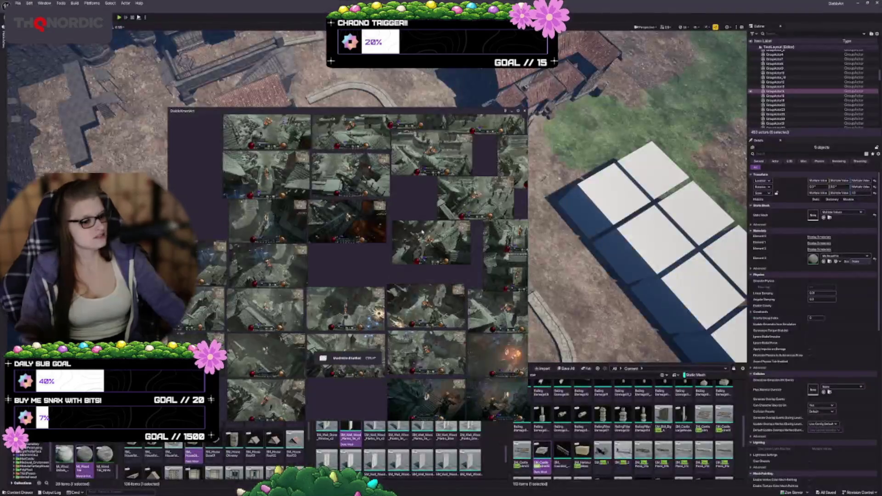
pyautogui.hotkey('alt', 'Tab')
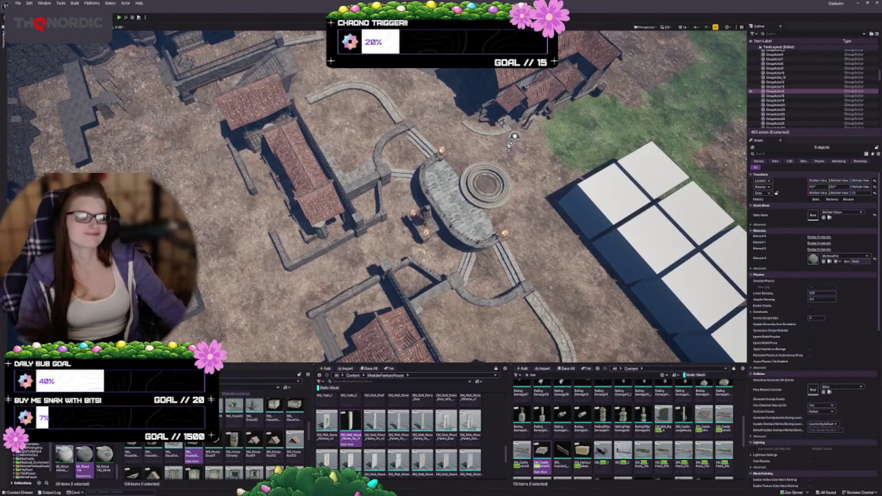
pyautogui.scroll(2, 377, 196)
pyautogui.press('Escape')
pyautogui.scroll(10, 377, 195)
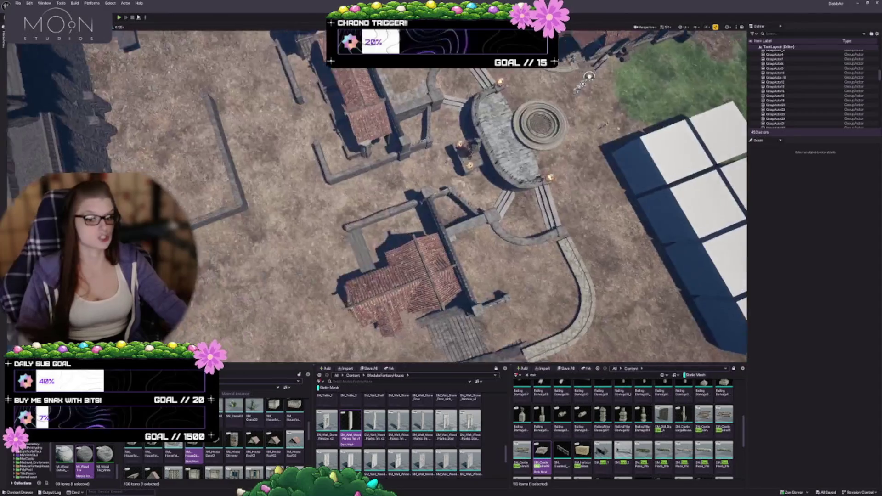
pyautogui.scroll(8, 377, 195)
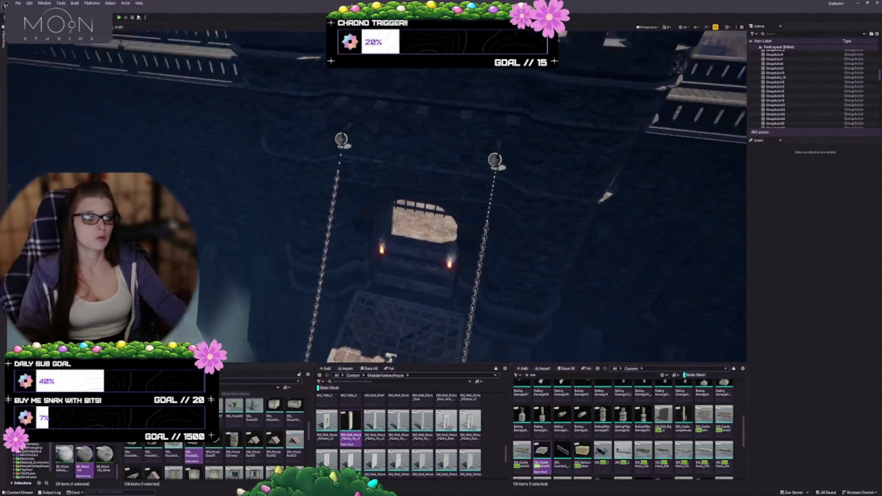
pyautogui.scroll(-3, 377, 196)
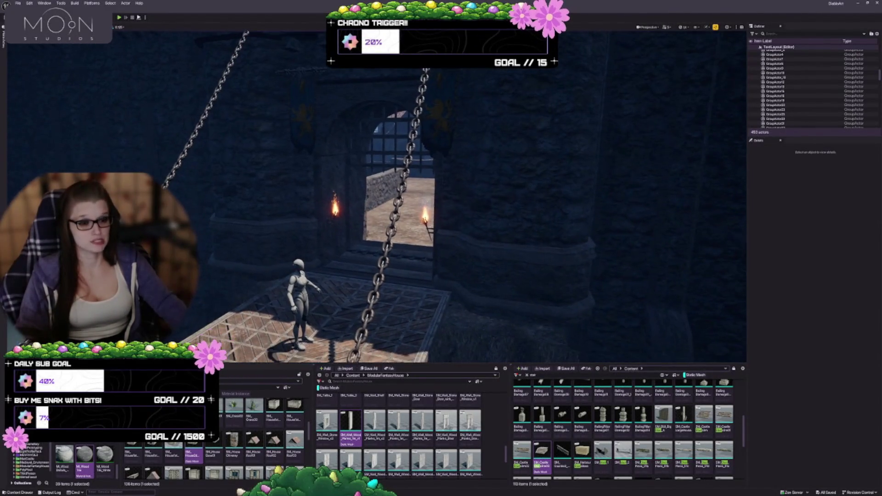
pyautogui.scroll(3, 364, 240)
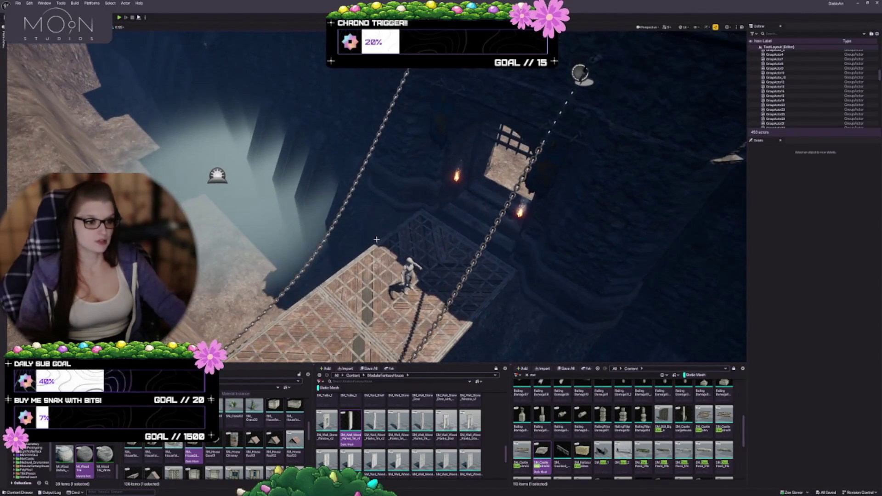
pyautogui.scroll(-2, 364, 240)
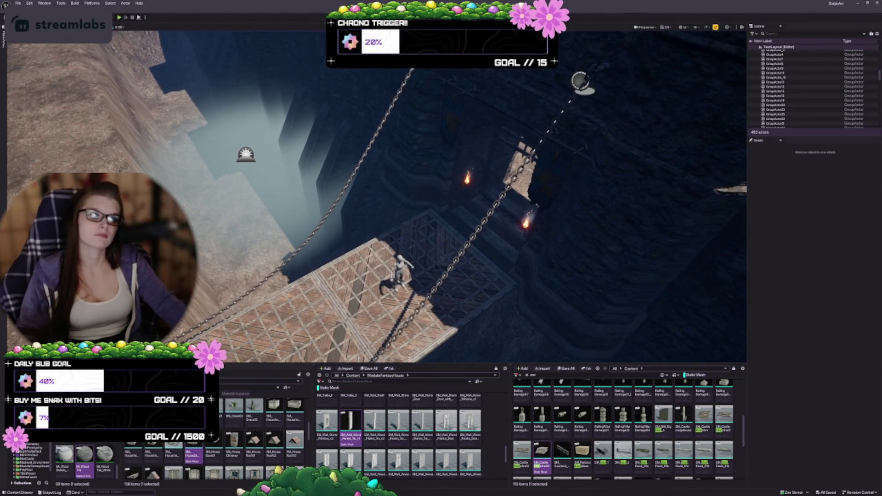
pyautogui.click(246, 155)
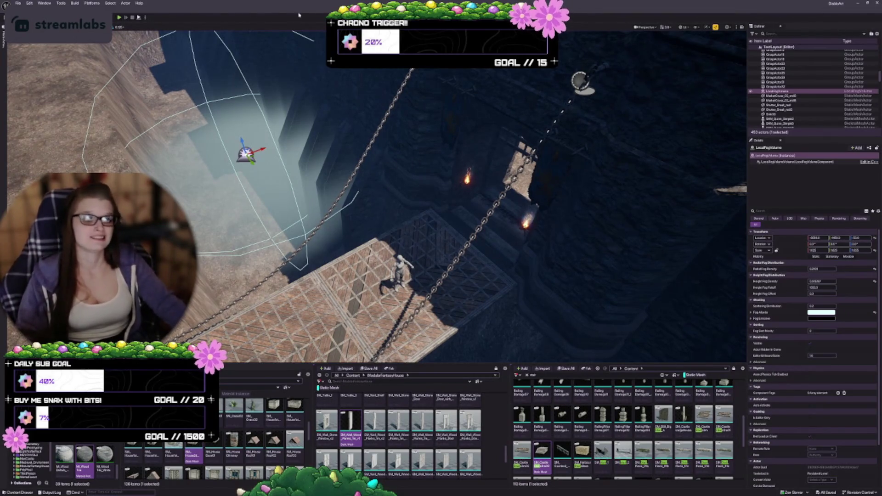
# - Drag the local fog volume lower toward the chained platform and deselect it
pyautogui.moveTo(251, 161)
pyautogui.mouseDown()
pyautogui.moveTo(228, 128)
pyautogui.moveTo(297, 219)
pyautogui.mouseUp()
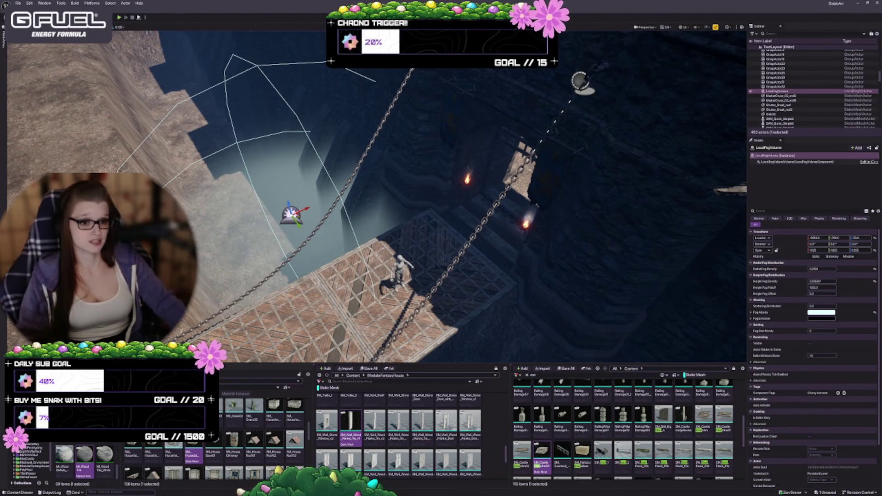
pyautogui.press('Escape')
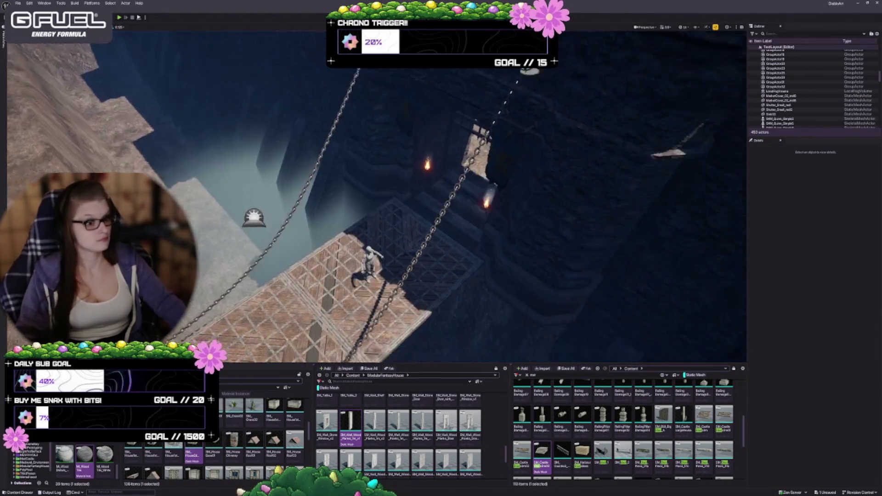
# - Fly the viewport camera from the central plaza up to look down over the village
pyautogui.press('w')
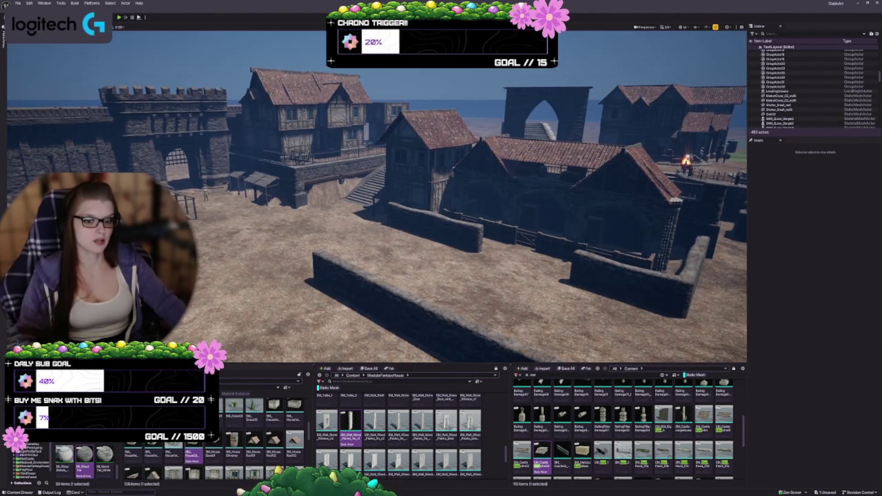
pyautogui.press('w')
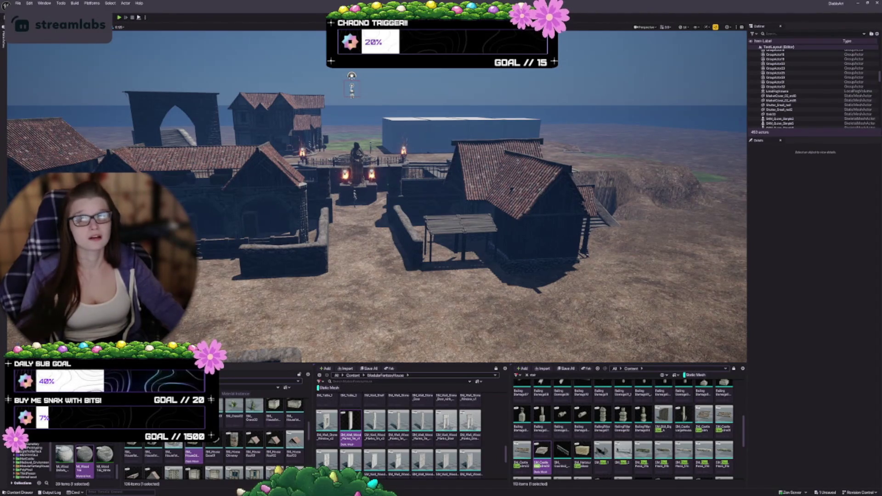
pyautogui.press('w')
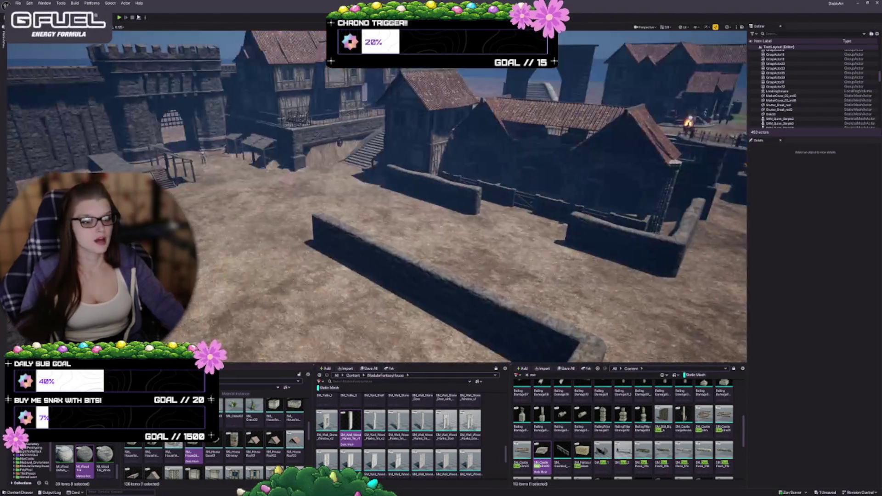
pyautogui.press('w')
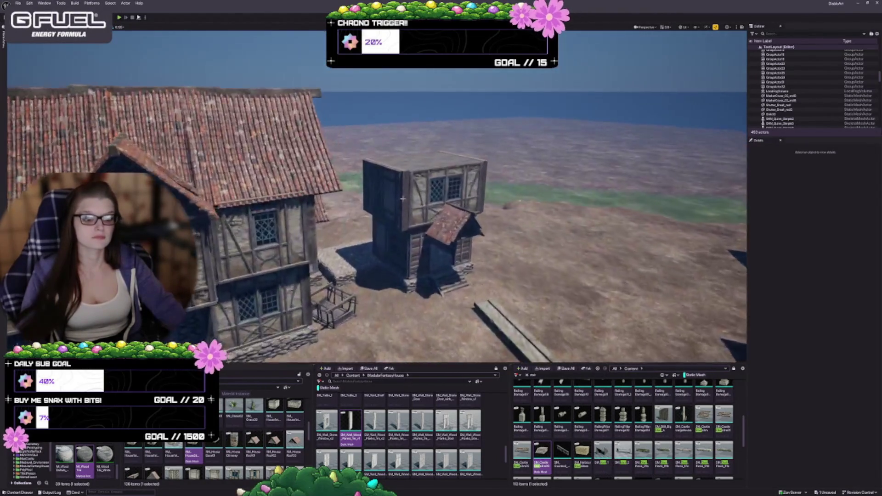
pyautogui.press('w')
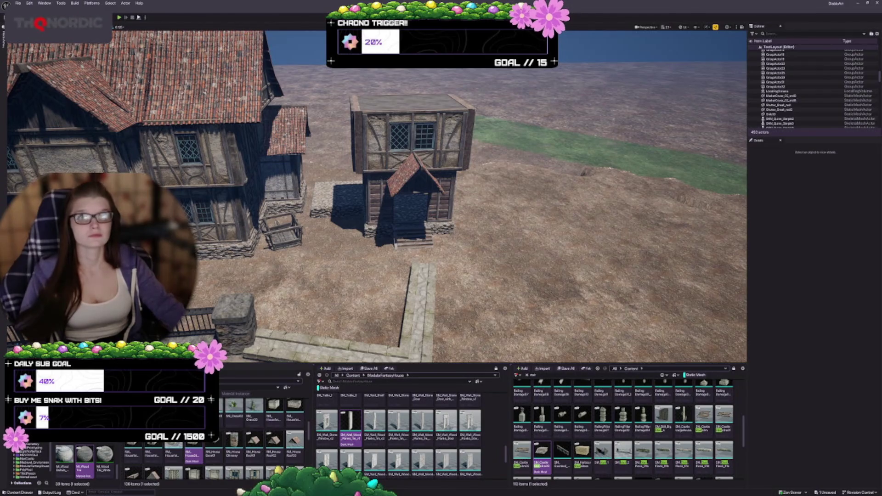
pyautogui.scroll(6, 244, 238)
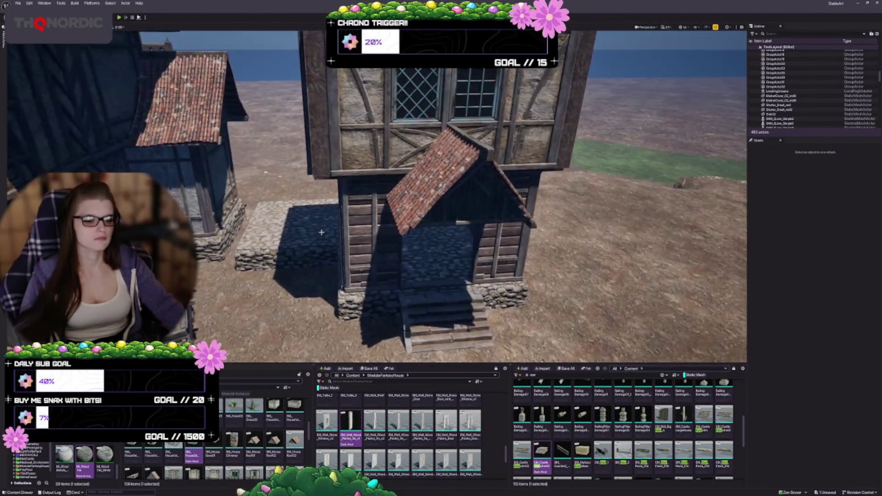
pyautogui.click(327, 240)
pyautogui.click(356, 224)
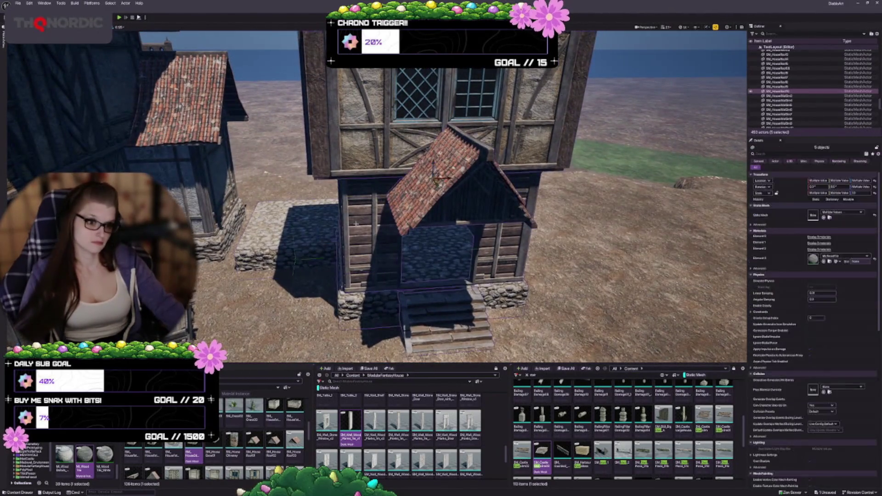
pyautogui.click(392, 266)
pyautogui.moveTo(393, 266); pyautogui.dragTo(367, 281)
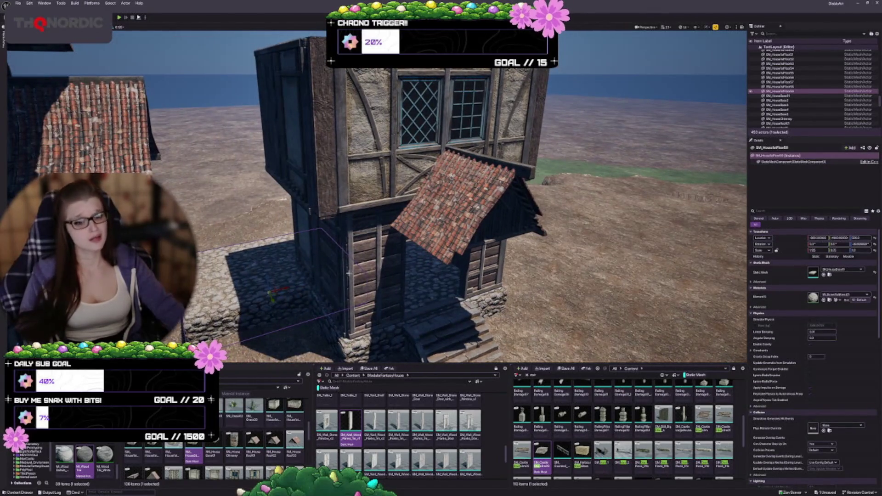
pyautogui.moveTo(367, 244); pyautogui.dragTo(367, 243)
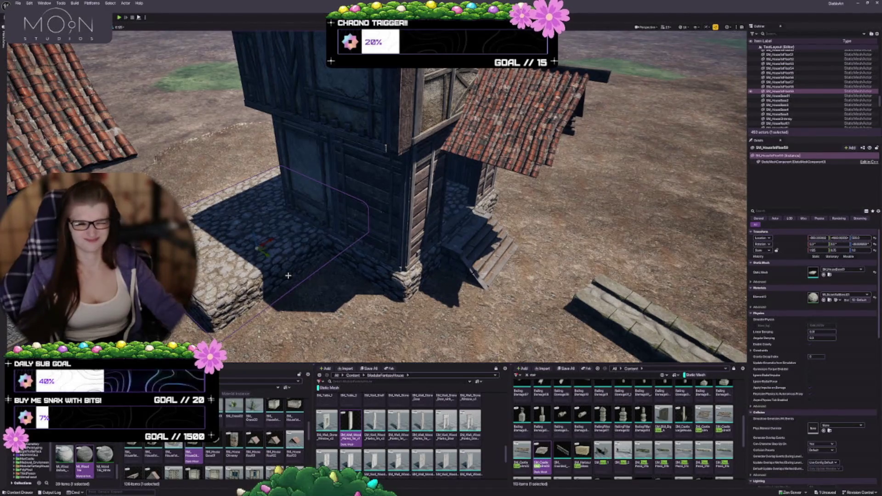
pyautogui.moveTo(288, 276)
pyautogui.mouseDown()
pyautogui.moveTo(322, 239)
pyautogui.moveTo(344, 244)
pyautogui.mouseUp()
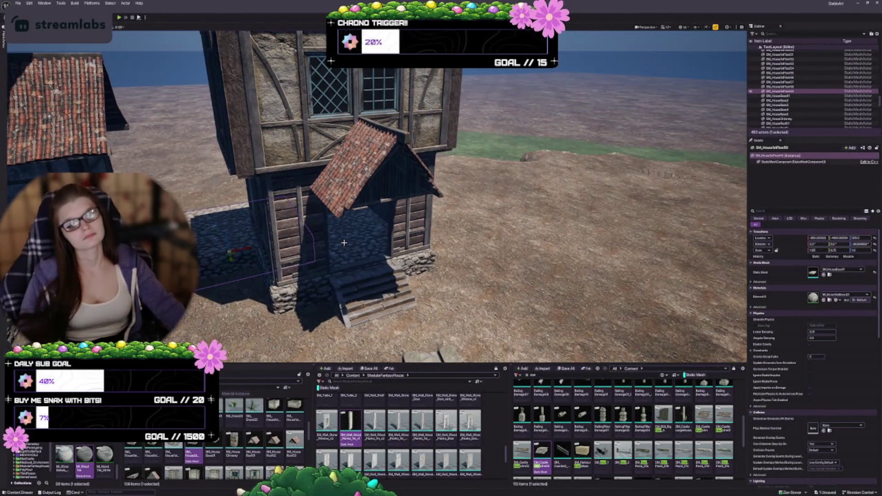
pyautogui.click(344, 243)
pyautogui.press('f')
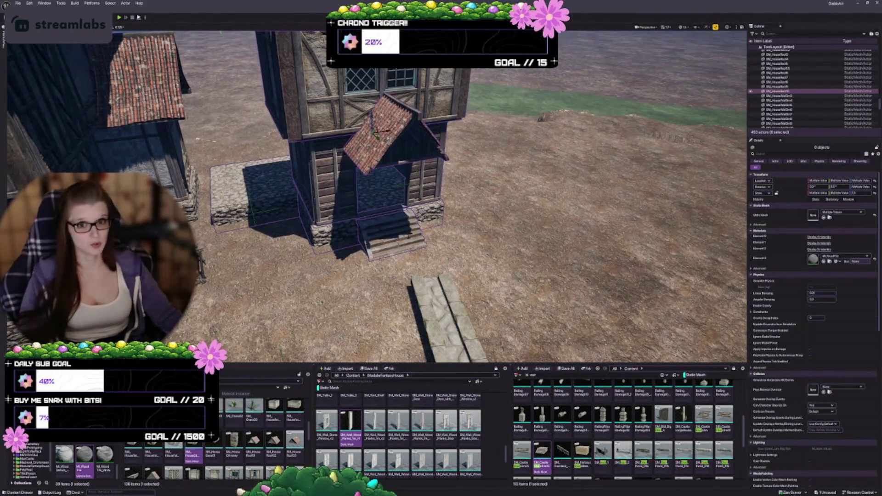
# - Move the timber tower toward the stone path and rotate it about 90°
pyautogui.moveTo(366, 202)
pyautogui.mouseDown()
pyautogui.moveTo(446, 242)
pyautogui.moveTo(447, 216)
pyautogui.mouseUp()
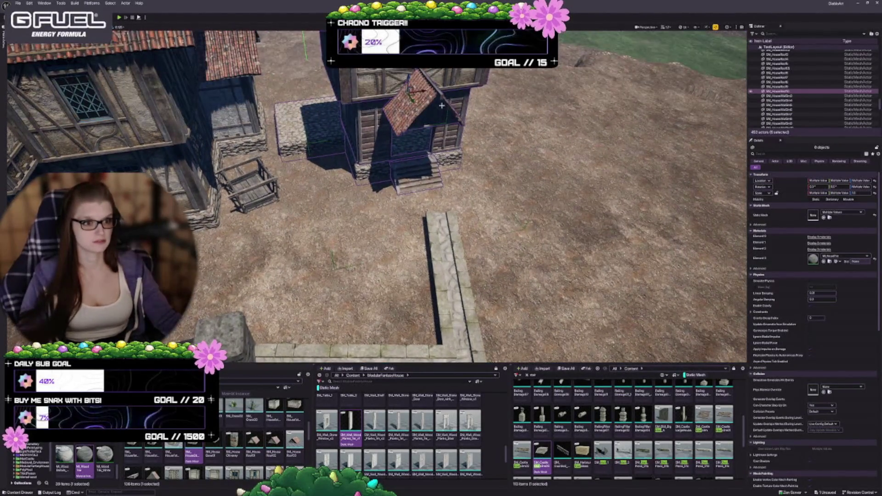
pyautogui.moveTo(414, 96); pyautogui.dragTo(454, 127)
pyautogui.press('e')
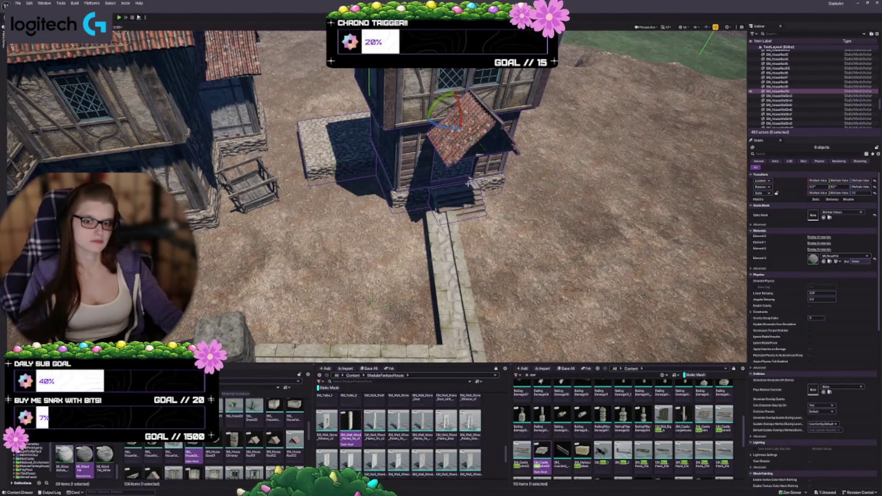
pyautogui.moveTo(460, 117); pyautogui.dragTo(473, 114)
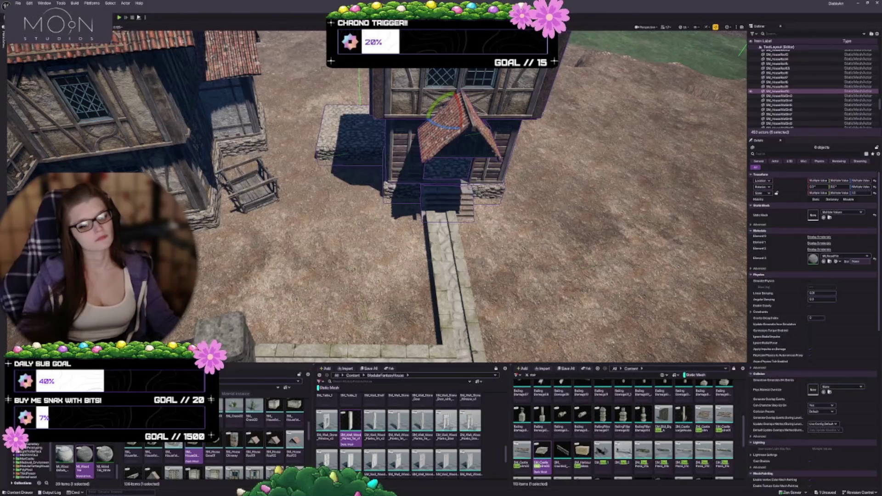
# - Nudge the tower so its porch stairs meet the end of the stone path
pyautogui.press('w')
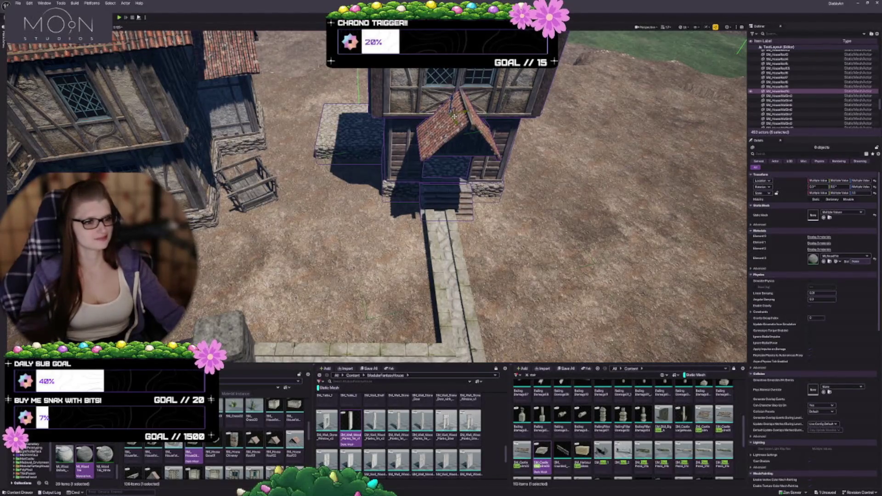
pyautogui.scroll(2, 455, 117)
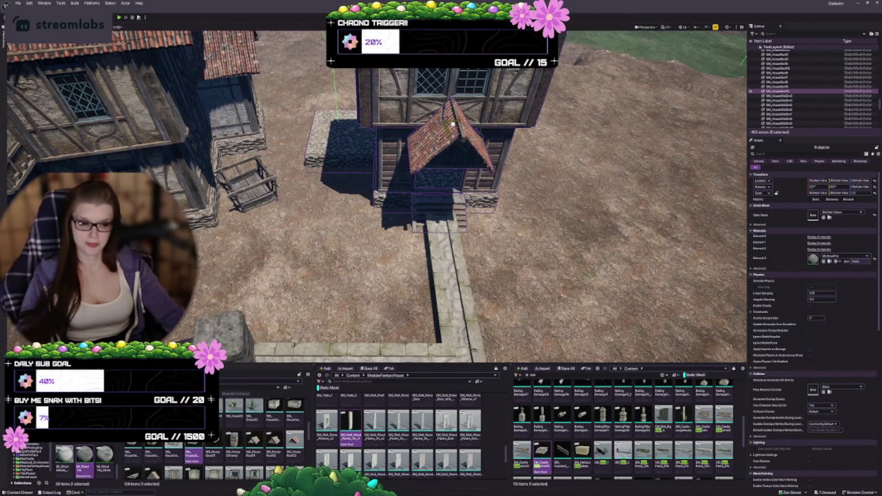
pyautogui.scroll(1, 455, 127)
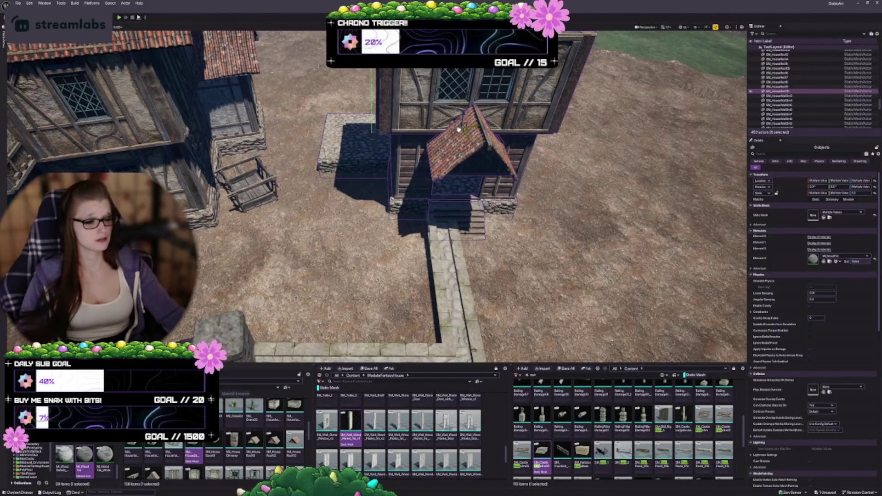
pyautogui.scroll(1, 457, 130)
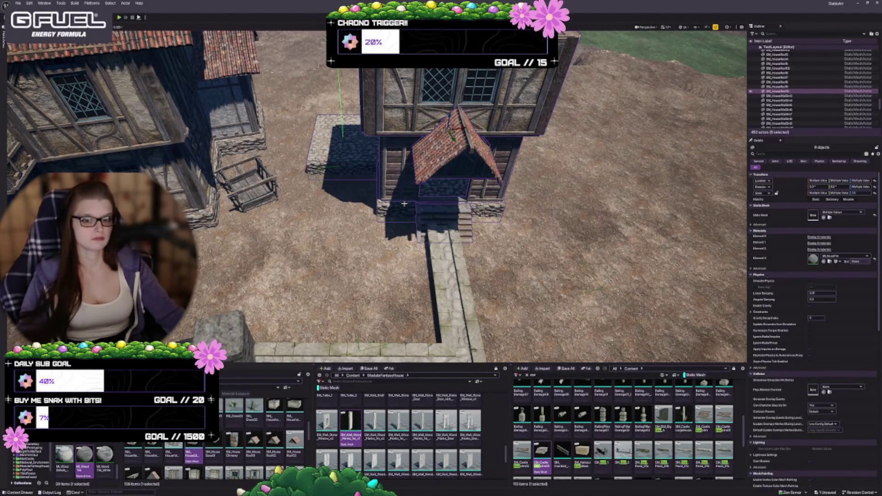
pyautogui.moveTo(425, 135); pyautogui.dragTo(441, 133)
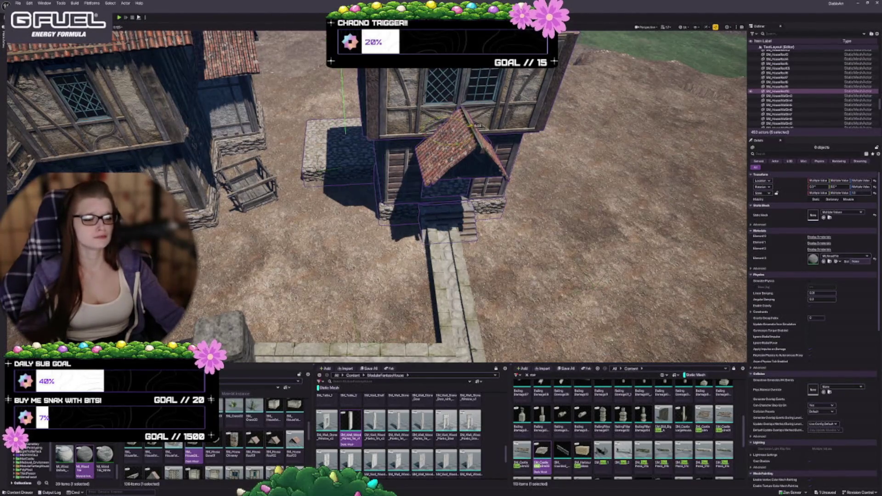
pyautogui.scroll(-8, 376, 198)
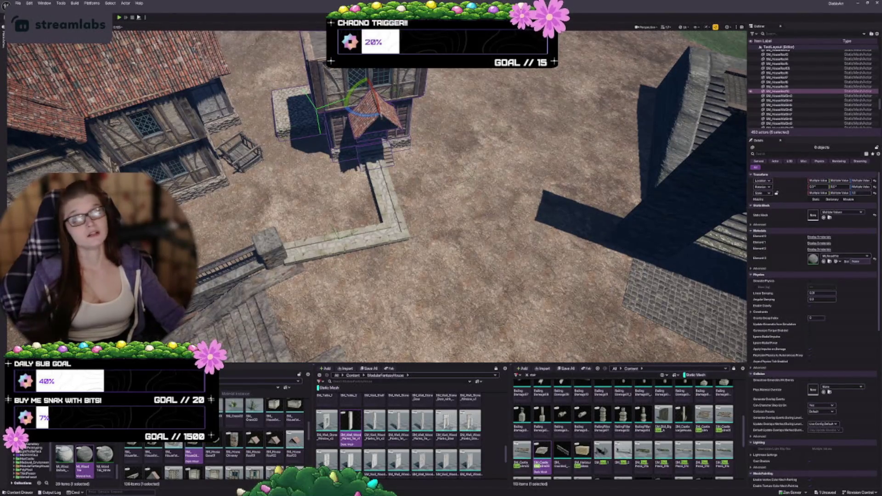
pyautogui.moveTo(377, 198); pyautogui.dragTo(386, 137)
pyautogui.click(441, 241)
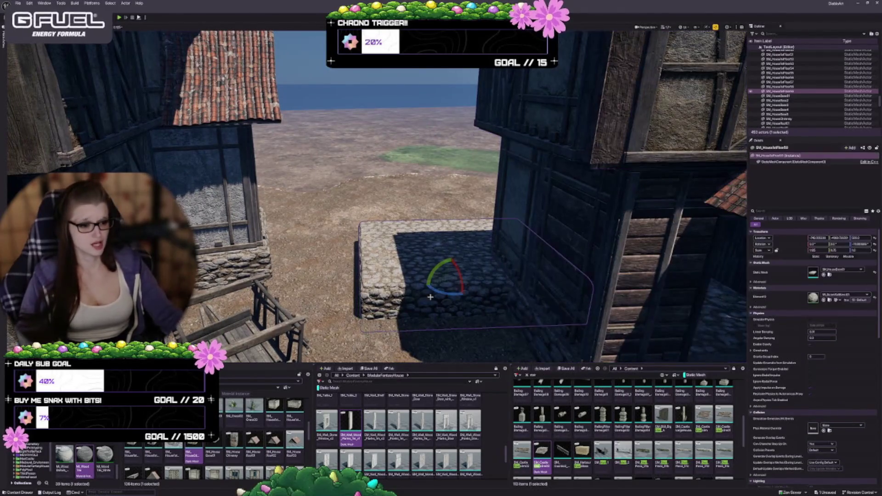
# - Place a house wall mesh from the Content Browser against the tower's left side
pyautogui.press('f')
pyautogui.moveTo(430, 291); pyautogui.dragTo(319, 188)
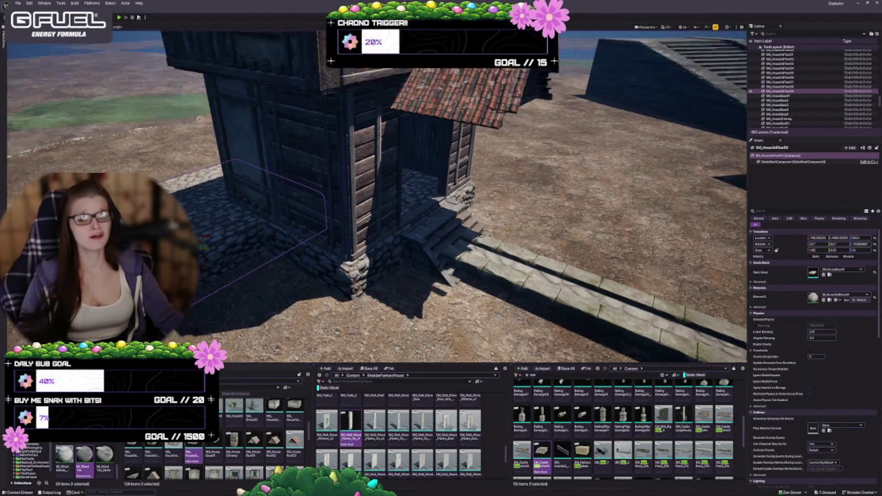
pyautogui.moveTo(378, 231); pyautogui.dragTo(418, 208)
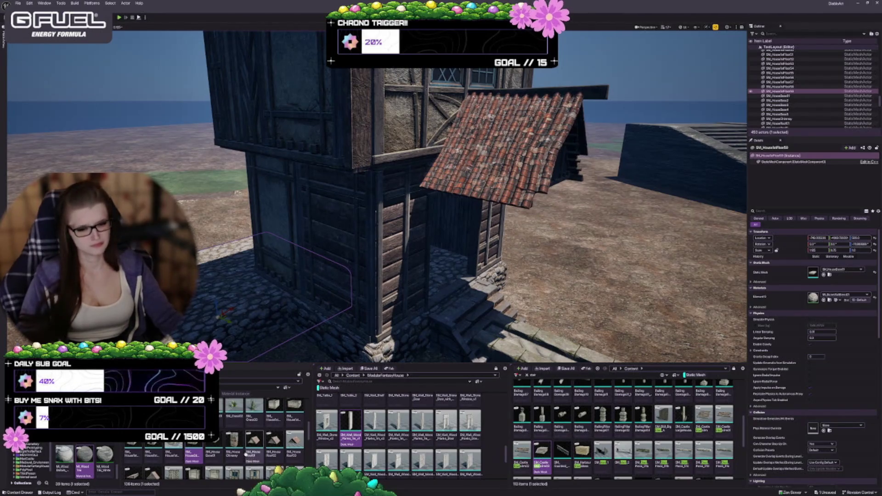
pyautogui.moveTo(274, 410)
pyautogui.mouseDown()
pyautogui.moveTo(193, 257)
pyautogui.moveTo(119, 257)
pyautogui.mouseUp()
pyautogui.click(334, 267)
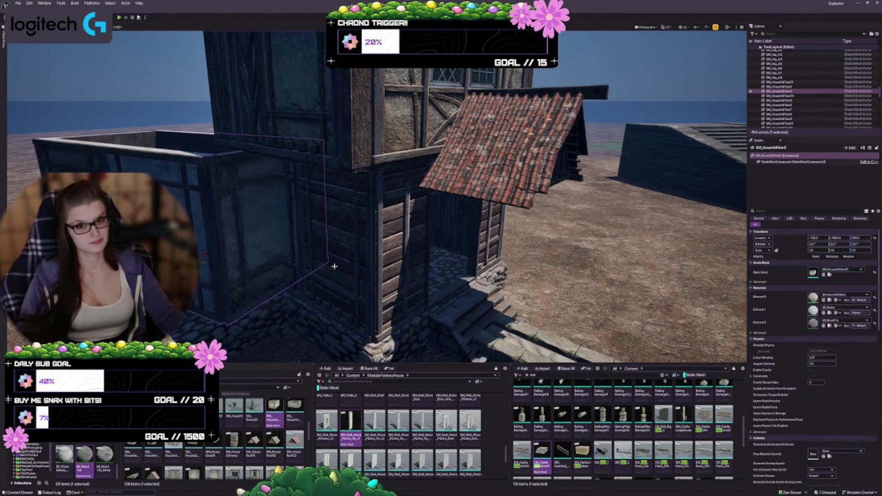
# - Rotate the new wall to line up with the tower and slide it into the corner
pyautogui.moveTo(336, 264); pyautogui.dragTo(341, 244)
pyautogui.press('e')
pyautogui.moveTo(304, 182)
pyautogui.mouseDown()
pyautogui.moveTo(324, 177)
pyautogui.moveTo(305, 179)
pyautogui.moveTo(363, 190)
pyautogui.mouseUp()
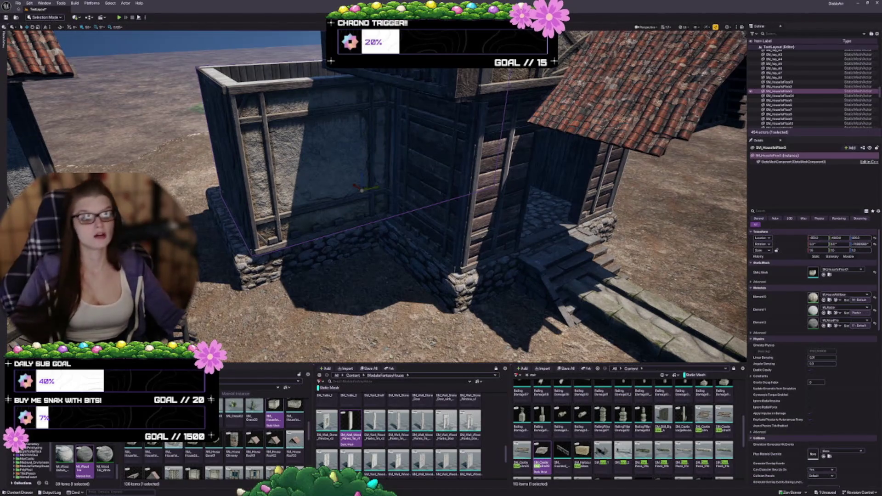
pyautogui.scroll(10, 423, 219)
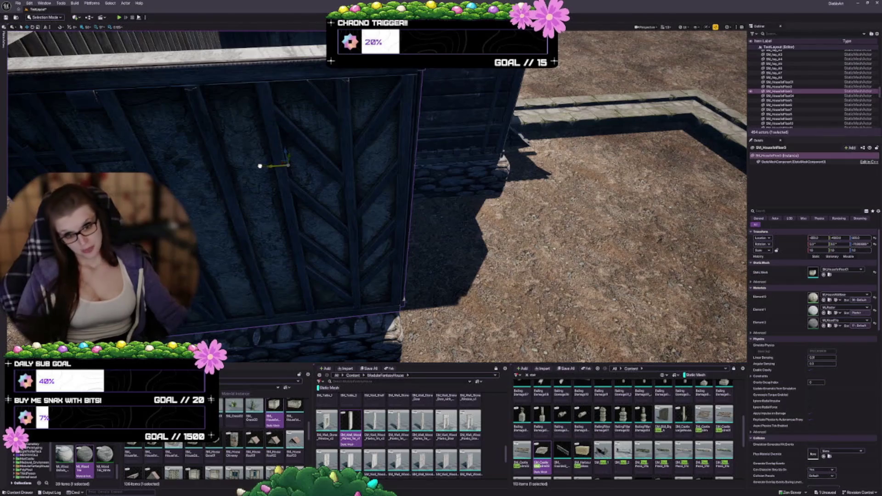
pyautogui.moveTo(260, 166); pyautogui.dragTo(252, 168)
pyautogui.moveTo(422, 203); pyautogui.dragTo(364, 164)
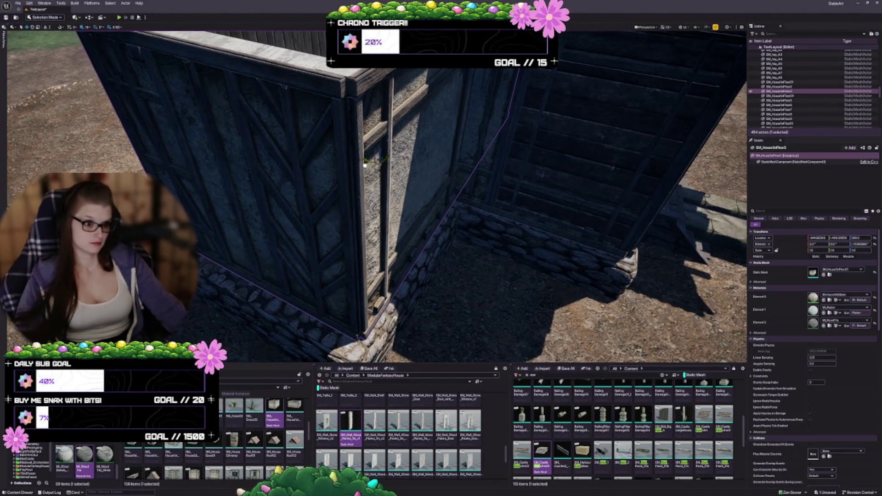
pyautogui.moveTo(458, 190); pyautogui.dragTo(492, 199)
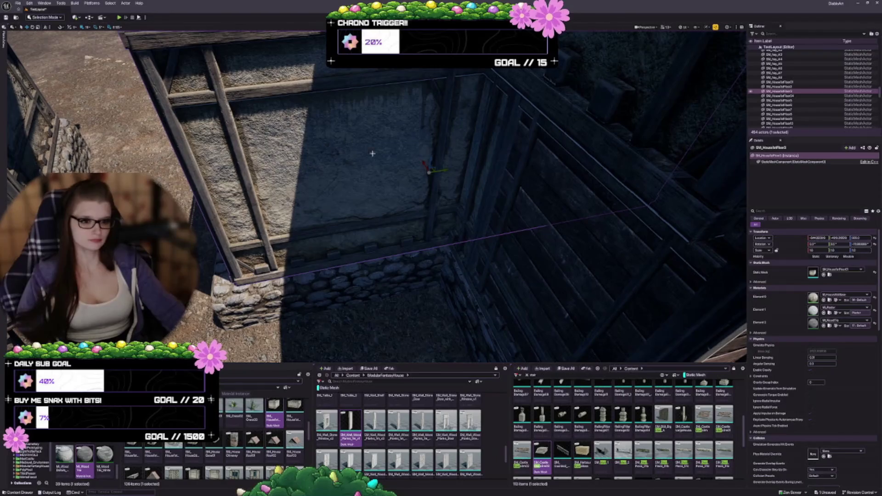
pyautogui.moveTo(444, 172)
pyautogui.mouseDown()
pyautogui.moveTo(423, 173)
pyautogui.moveTo(431, 173)
pyautogui.moveTo(420, 157)
pyautogui.mouseUp()
pyautogui.press('Escape')
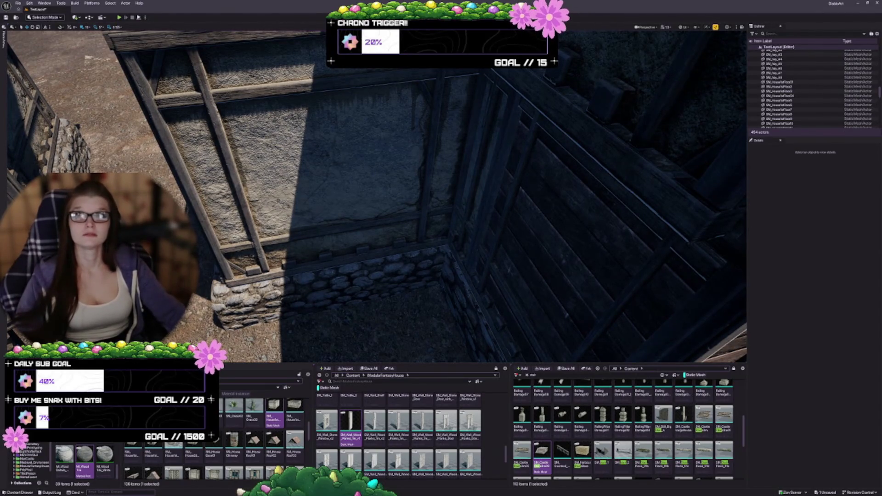
# - Orbit over the walled extension and select the house floor piece
pyautogui.moveTo(349, 206)
pyautogui.mouseDown()
pyautogui.moveTo(366, 212)
pyautogui.moveTo(353, 216)
pyautogui.mouseUp()
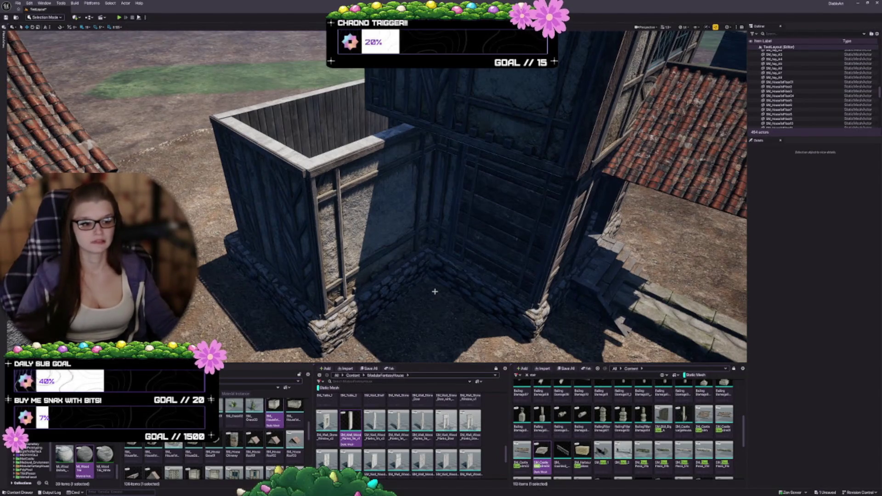
pyautogui.moveTo(432, 290); pyautogui.dragTo(459, 256)
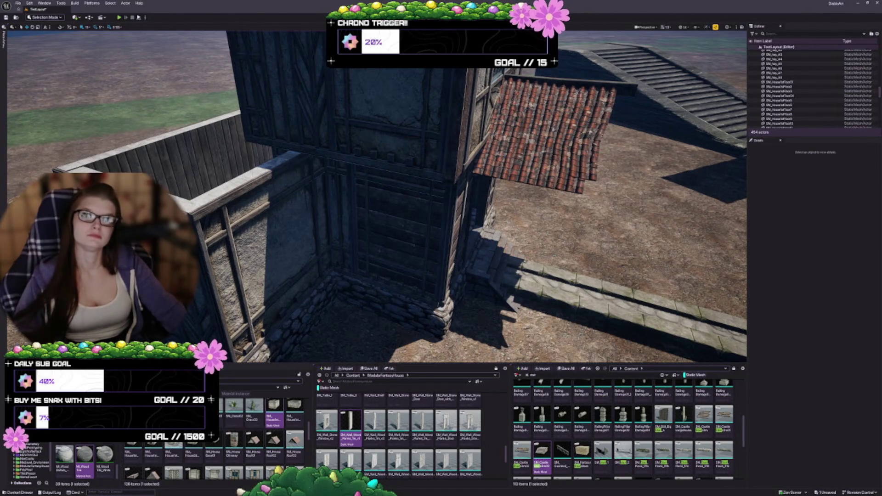
pyautogui.moveTo(366, 225)
pyautogui.mouseDown()
pyautogui.moveTo(399, 295)
pyautogui.moveTo(341, 267)
pyautogui.mouseUp()
pyautogui.click(341, 266)
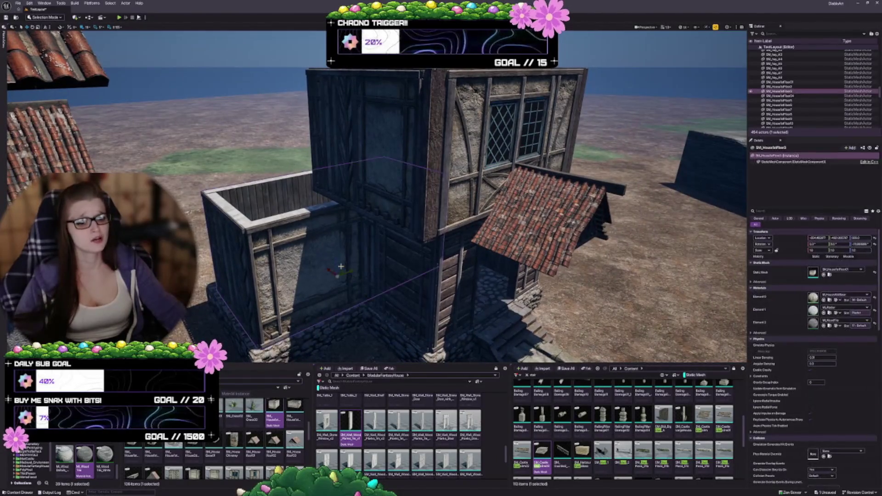
# - Duplicate the floor piece upward and swap its Static Mesh to a sloped tiled roof
pyautogui.moveTo(337, 270)
pyautogui.mouseDown()
pyautogui.moveTo(334, 147)
pyautogui.moveTo(334, 182)
pyautogui.mouseUp()
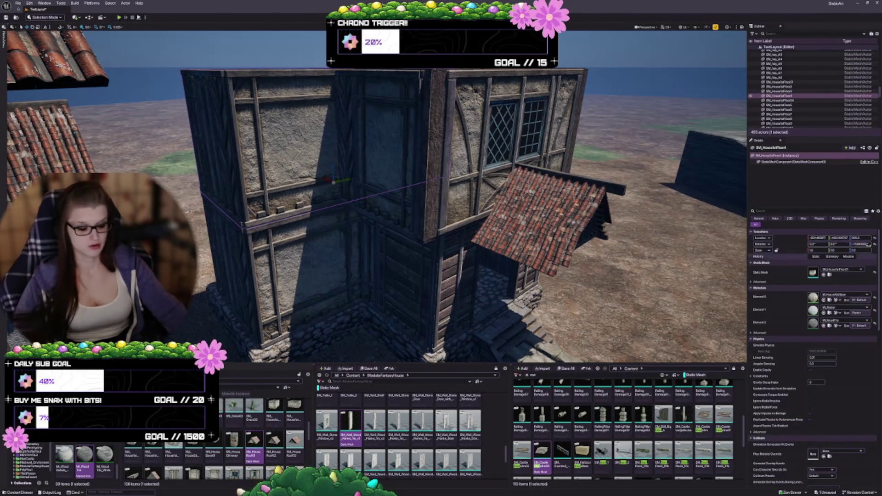
pyautogui.click(823, 275)
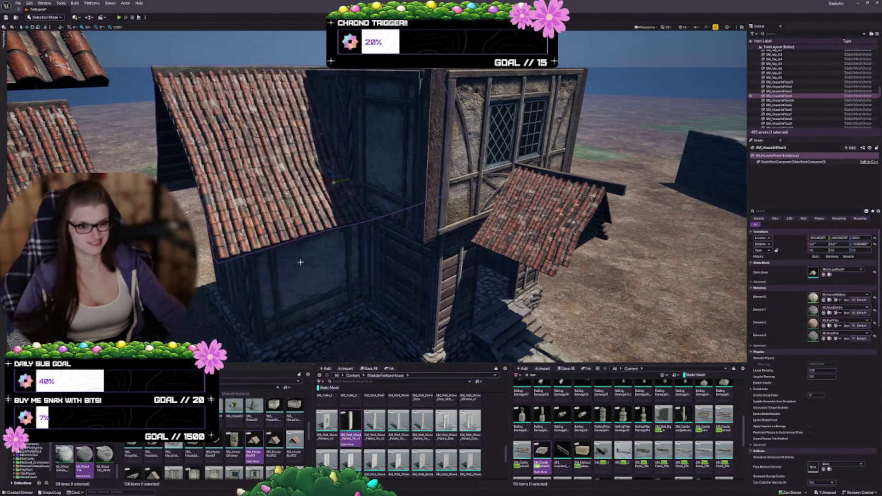
pyautogui.moveTo(372, 276); pyautogui.dragTo(342, 181)
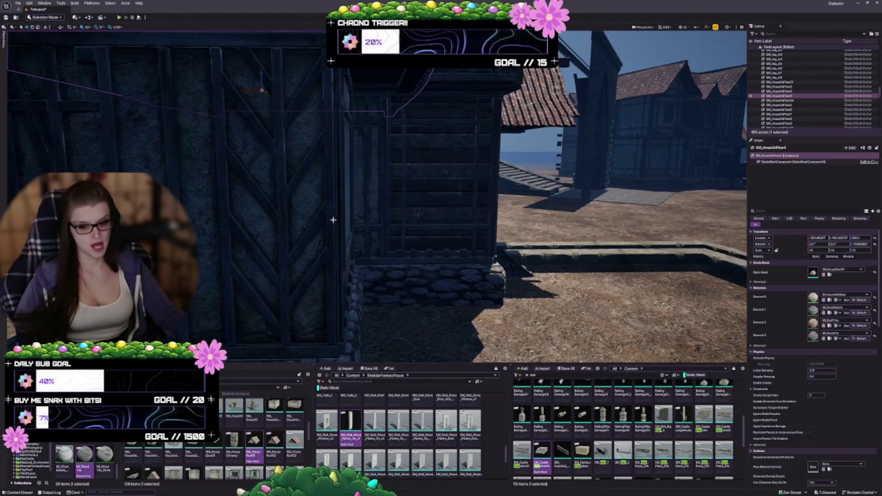
pyautogui.moveTo(306, 196); pyautogui.dragTo(262, 210)
pyautogui.moveTo(577, 248); pyautogui.dragTo(577, 240)
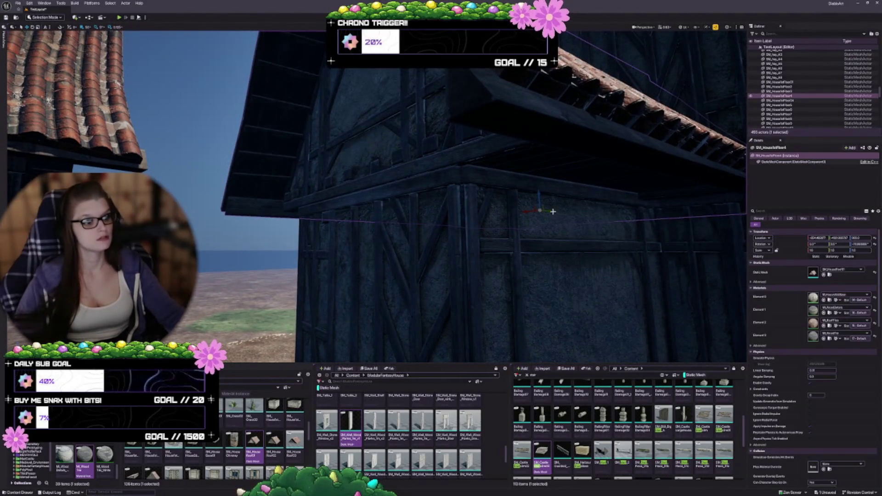
pyautogui.moveTo(555, 177); pyautogui.dragTo(554, 180)
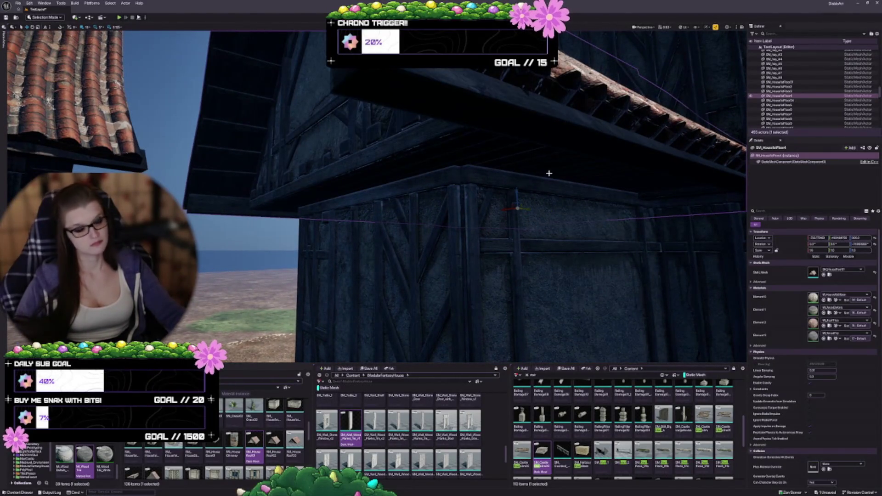
pyautogui.moveTo(530, 209); pyautogui.dragTo(545, 212)
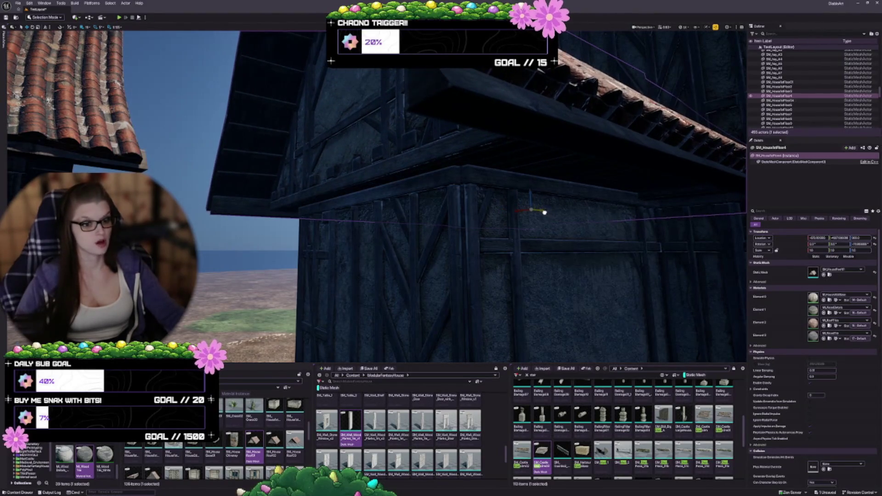
pyautogui.rightClick(481, 242)
pyautogui.moveTo(413, 241)
pyautogui.mouseDown()
pyautogui.moveTo(463, 230)
pyautogui.moveTo(443, 236)
pyautogui.moveTo(393, 292)
pyautogui.mouseUp()
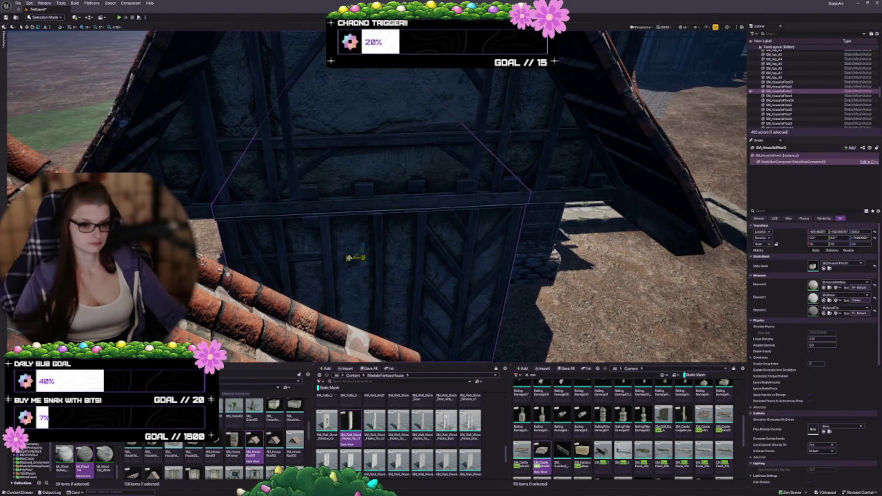
# - Undo the trial narrowing of the timber wall and the last change to the roof
pyautogui.moveTo(349, 258); pyautogui.dragTo(340, 258)
pyautogui.hotkey('ctrl', 'z')
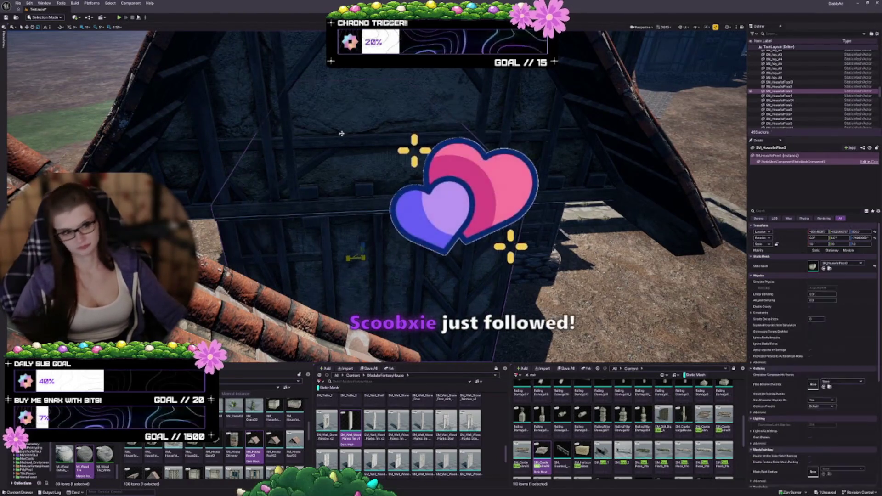
pyautogui.click(375, 208)
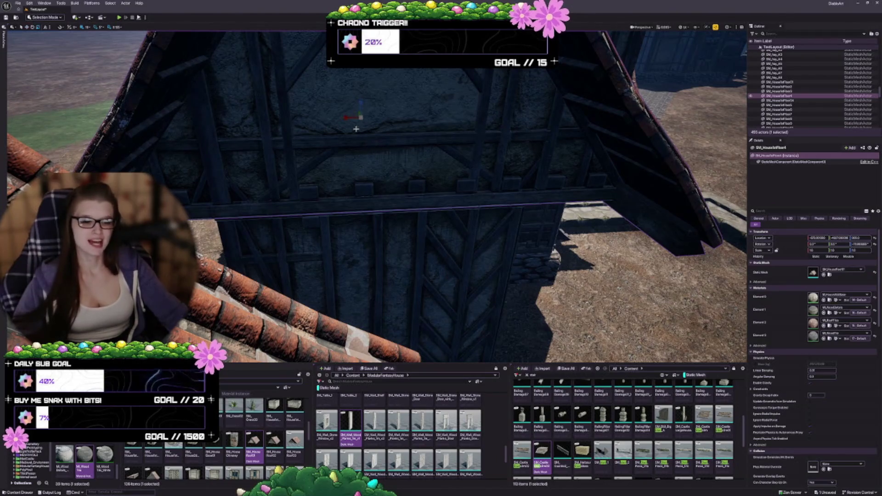
pyautogui.moveTo(346, 118)
pyautogui.mouseDown()
pyautogui.moveTo(399, 118)
pyautogui.moveTo(382, 117)
pyautogui.mouseUp()
pyautogui.moveTo(538, 211)
pyautogui.mouseDown()
pyautogui.moveTo(530, 194)
pyautogui.moveTo(519, 220)
pyautogui.mouseUp()
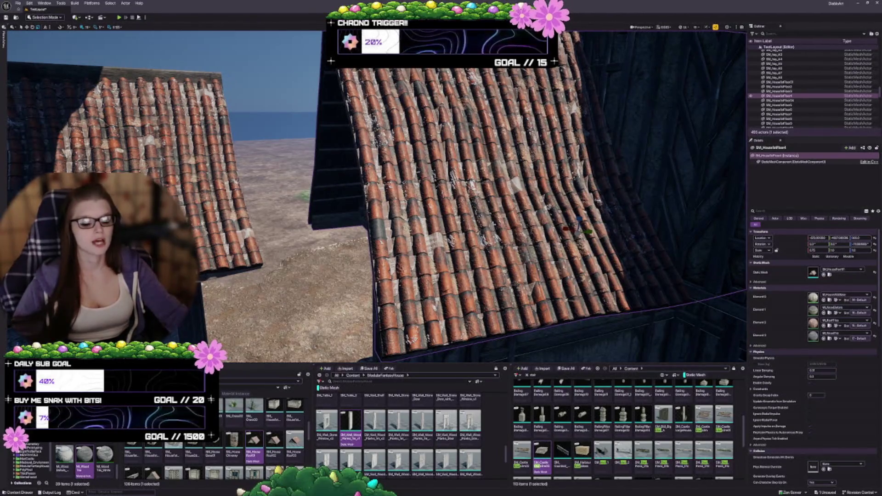
pyautogui.hotkey('ctrl', 'z')
pyautogui.hotkey('ctrl', 'z')
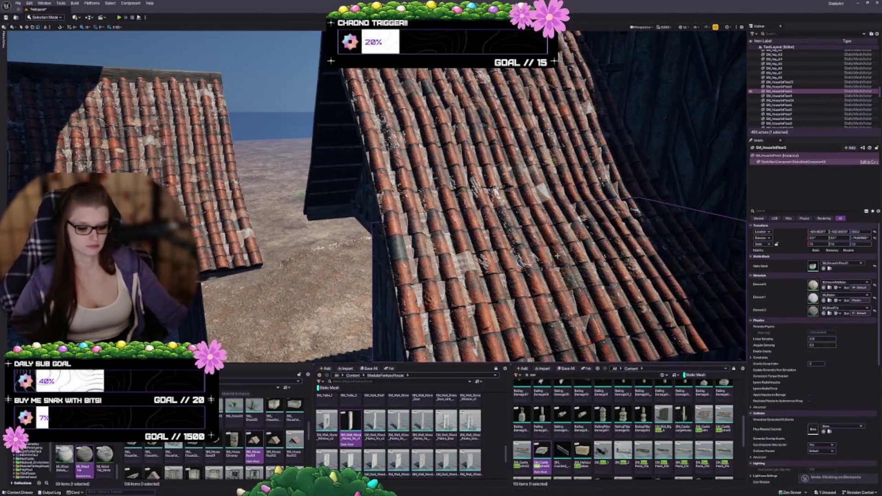
# - Reselect the right roof piece and pick a different tiled roof mesh from the Content Browser
pyautogui.click(579, 225)
pyautogui.press('Escape')
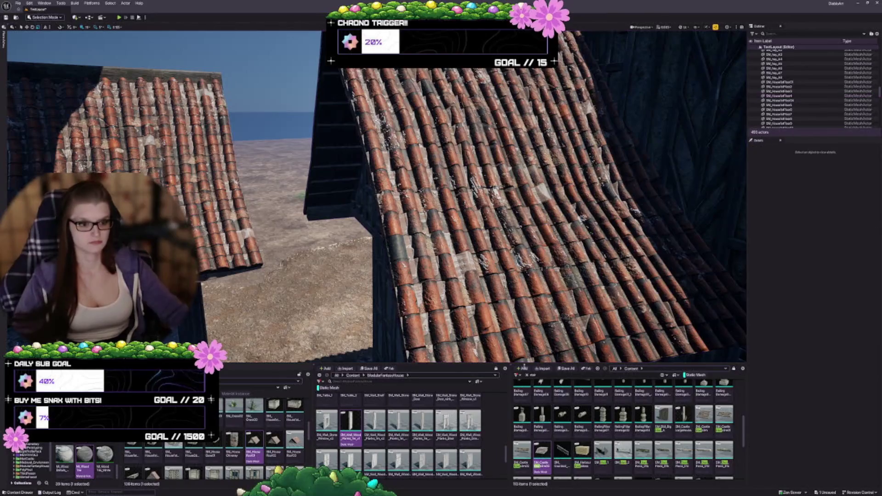
pyautogui.hotkey('ctrl', 'z')
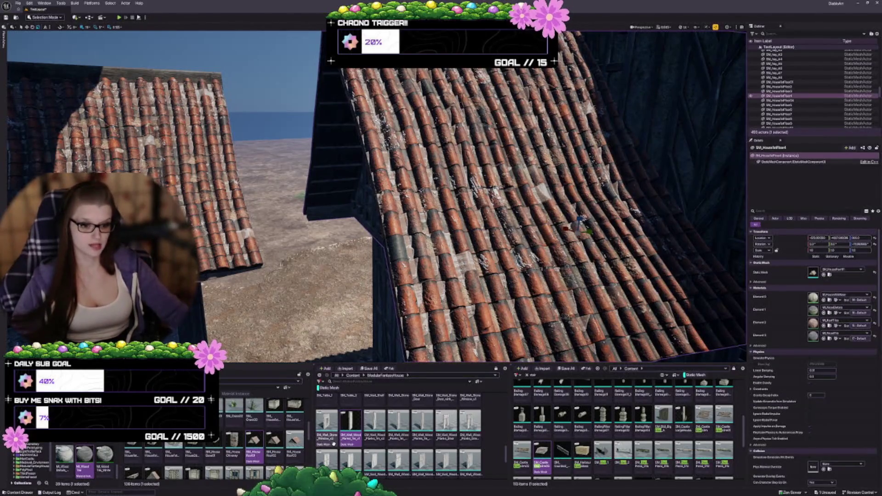
pyautogui.scroll(-2, 246, 456)
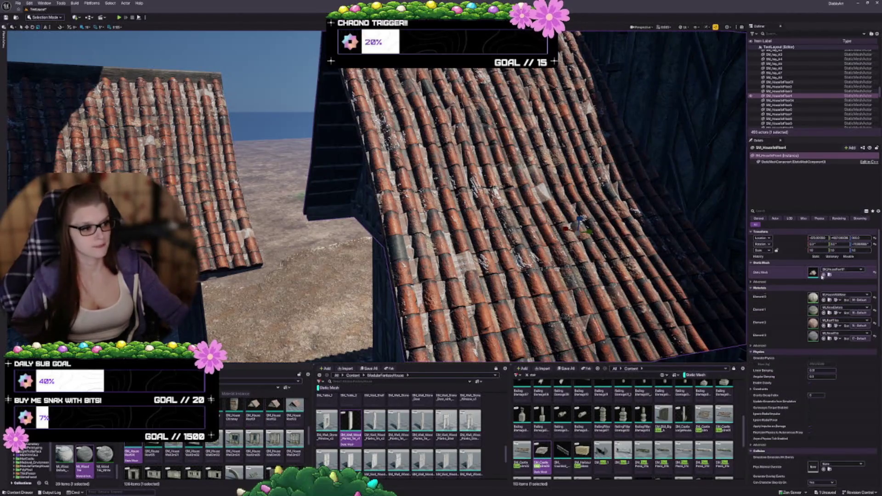
pyautogui.click(823, 274)
# - Apply the chosen roof mesh to the piece and undo the trial rotation
pyautogui.press('f')
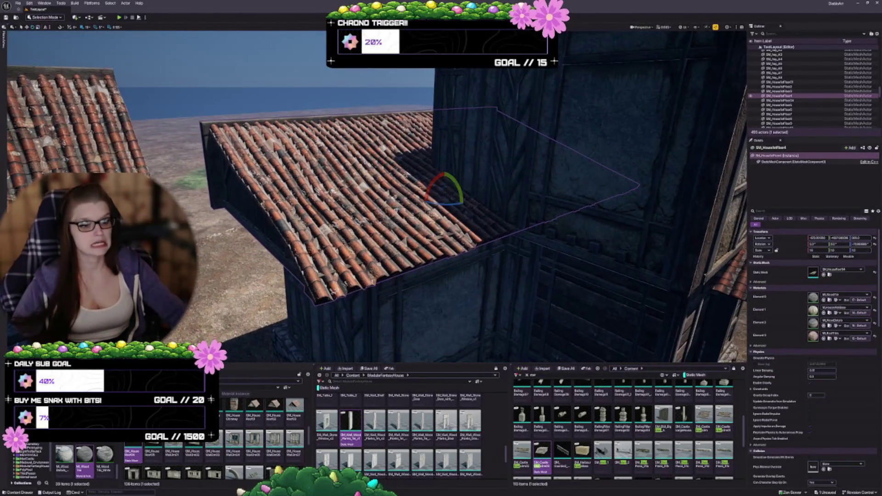
pyautogui.moveTo(442, 203)
pyautogui.mouseDown()
pyautogui.moveTo(463, 193)
pyautogui.moveTo(436, 225)
pyautogui.moveTo(446, 221)
pyautogui.mouseUp()
pyautogui.hotkey('ctrl', 'z')
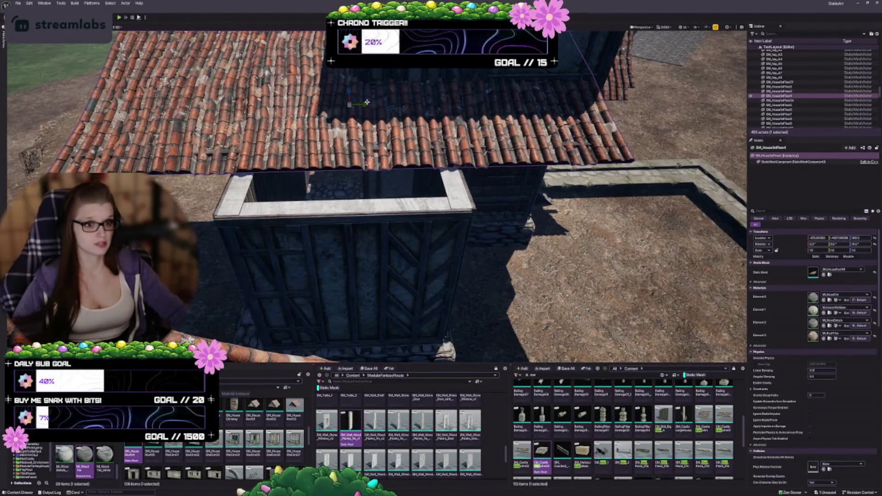
pyautogui.hotkey('ctrl', 'z')
pyautogui.hotkey('ctrl', 'z')
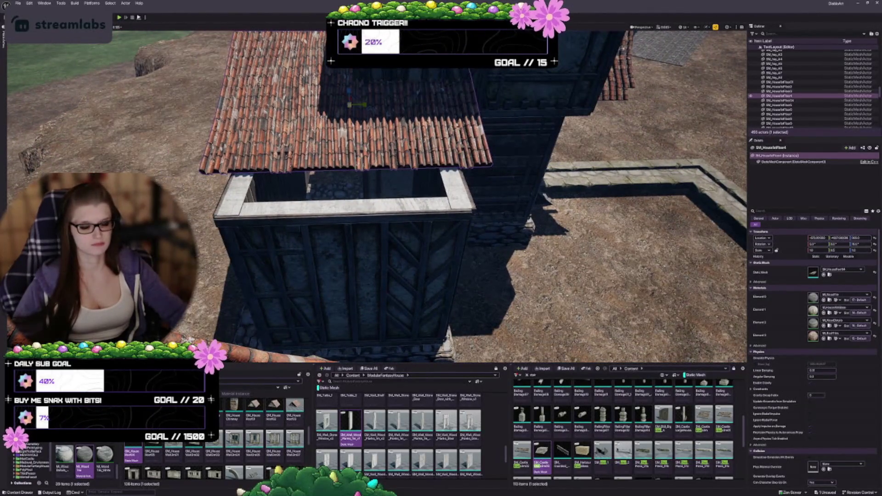
pyautogui.moveTo(441, 221); pyautogui.dragTo(418, 182)
# - Move the roof left and lower, narrow it to about 0.75 width, and push it against the wall
pyautogui.moveTo(471, 113)
pyautogui.mouseDown()
pyautogui.moveTo(396, 116)
pyautogui.moveTo(449, 160)
pyautogui.moveTo(419, 142)
pyautogui.moveTo(467, 166)
pyautogui.moveTo(432, 118)
pyautogui.mouseUp()
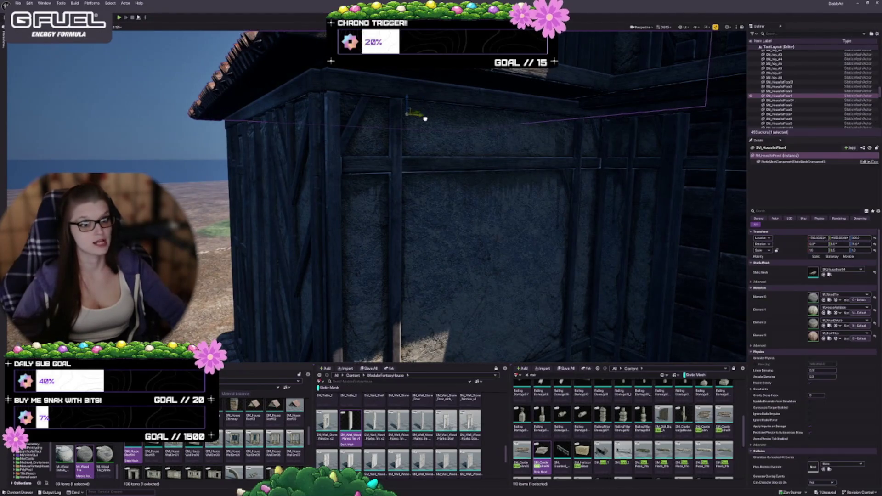
pyautogui.moveTo(422, 101); pyautogui.dragTo(622, 218)
pyautogui.moveTo(504, 212)
pyautogui.mouseDown()
pyautogui.moveTo(464, 234)
pyautogui.moveTo(504, 212)
pyautogui.mouseUp()
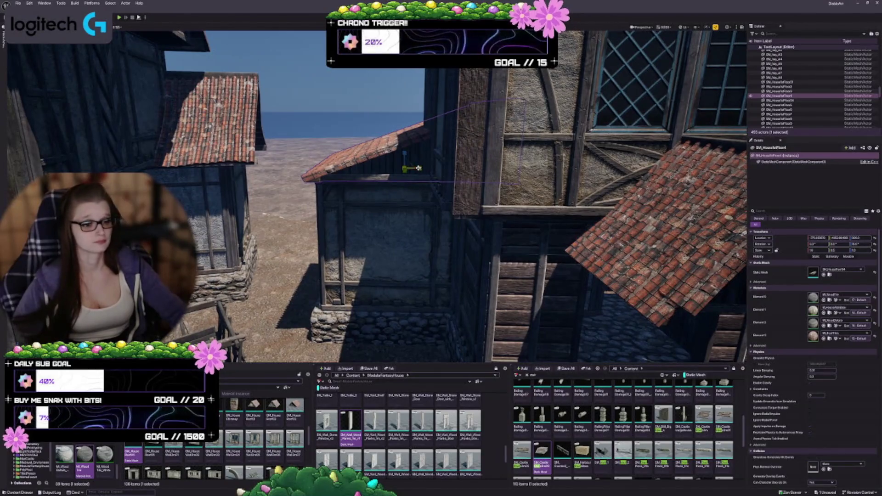
pyautogui.moveTo(420, 168); pyautogui.dragTo(402, 170)
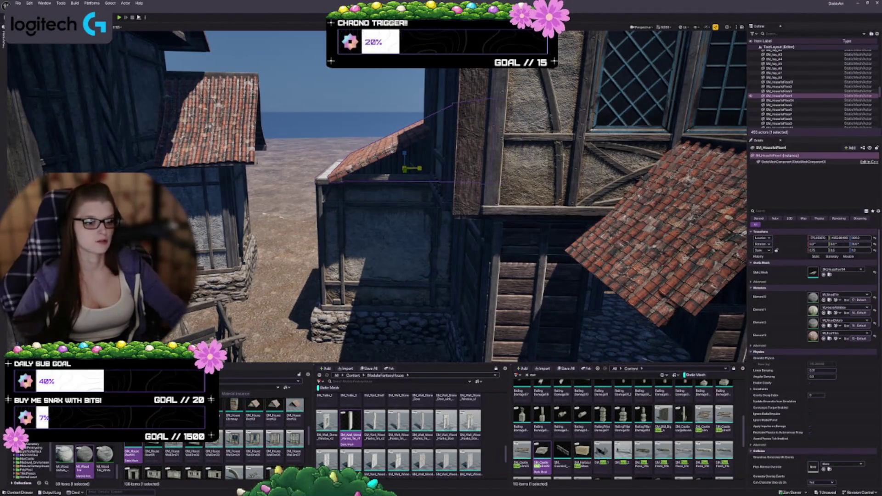
pyautogui.scroll(4, 431, 145)
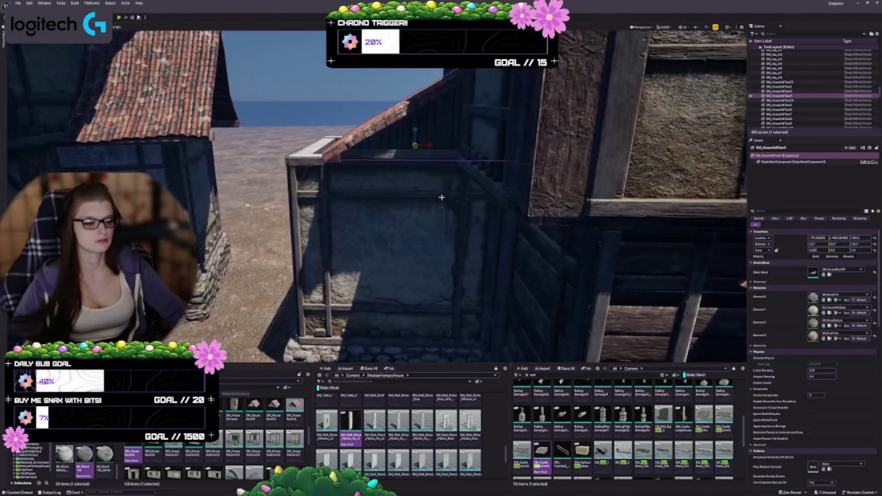
pyautogui.moveTo(414, 142); pyautogui.dragTo(391, 154)
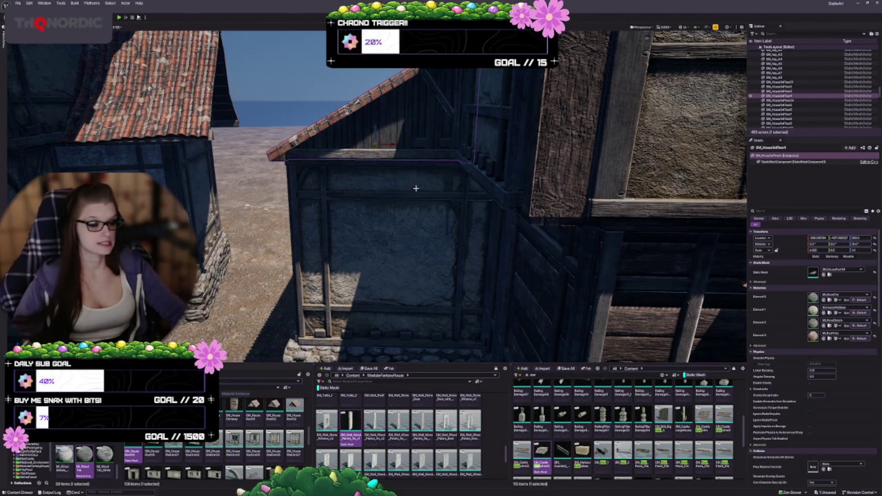
pyautogui.press('Escape')
# - Briefly select the floor beam, then review the annex and the open shed under the roof
pyautogui.moveTo(451, 256); pyautogui.dragTo(448, 218)
pyautogui.click(446, 176)
pyautogui.moveTo(445, 176); pyautogui.dragTo(449, 192)
pyautogui.moveTo(366, 177)
pyautogui.mouseDown()
pyautogui.moveTo(366, 168)
pyautogui.moveTo(367, 200)
pyautogui.moveTo(412, 205)
pyautogui.moveTo(412, 193)
pyautogui.mouseUp()
pyautogui.press('Escape')
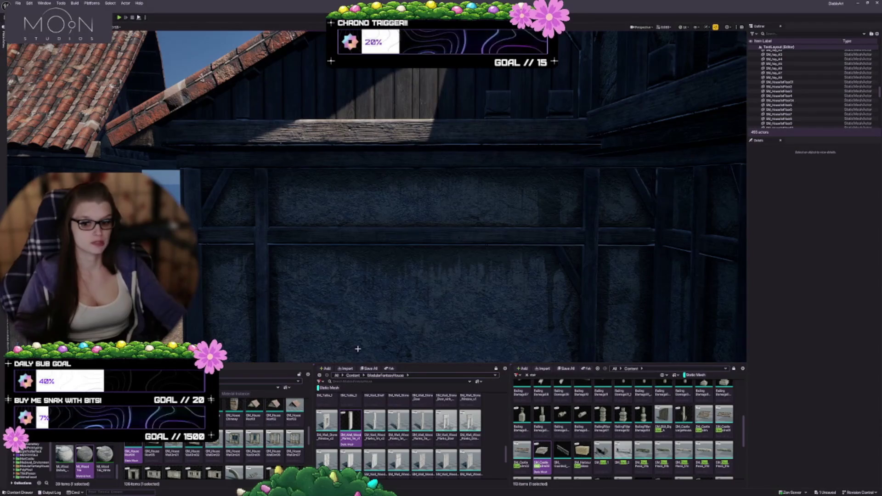
pyautogui.moveTo(339, 291); pyautogui.dragTo(322, 313)
pyautogui.moveTo(412, 193)
pyautogui.mouseDown()
pyautogui.moveTo(395, 194)
pyautogui.moveTo(395, 202)
pyautogui.mouseUp()
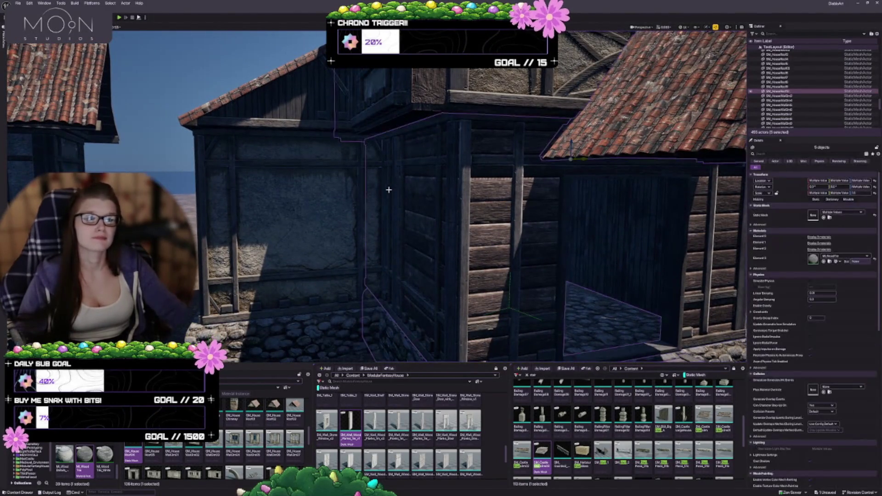
pyautogui.moveTo(366, 246); pyautogui.dragTo(368, 258)
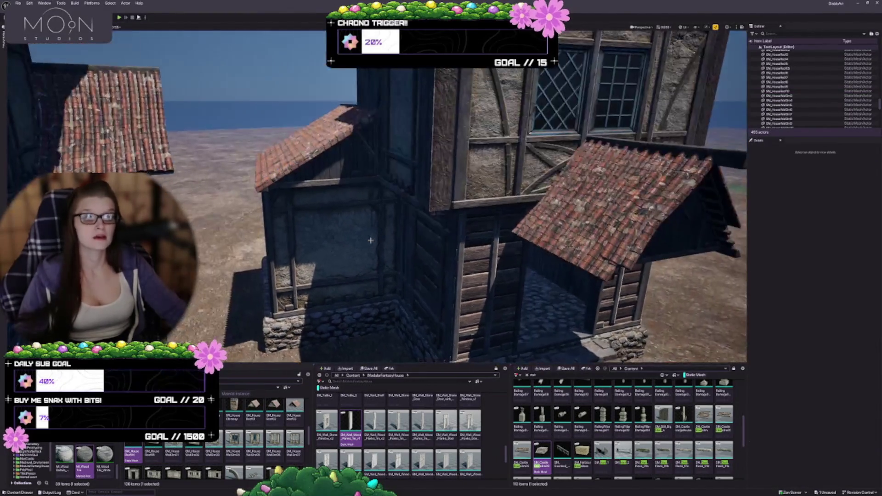
pyautogui.moveTo(514, 210)
pyautogui.mouseDown()
pyautogui.moveTo(514, 193)
pyautogui.moveTo(515, 215)
pyautogui.moveTo(478, 222)
pyautogui.moveTo(497, 224)
pyautogui.mouseUp()
pyautogui.click(496, 224)
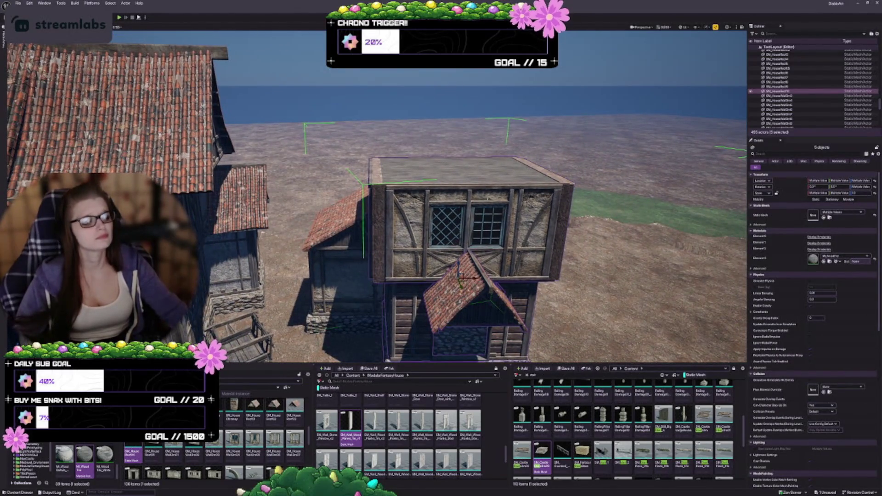
pyautogui.moveTo(486, 237); pyautogui.dragTo(522, 221)
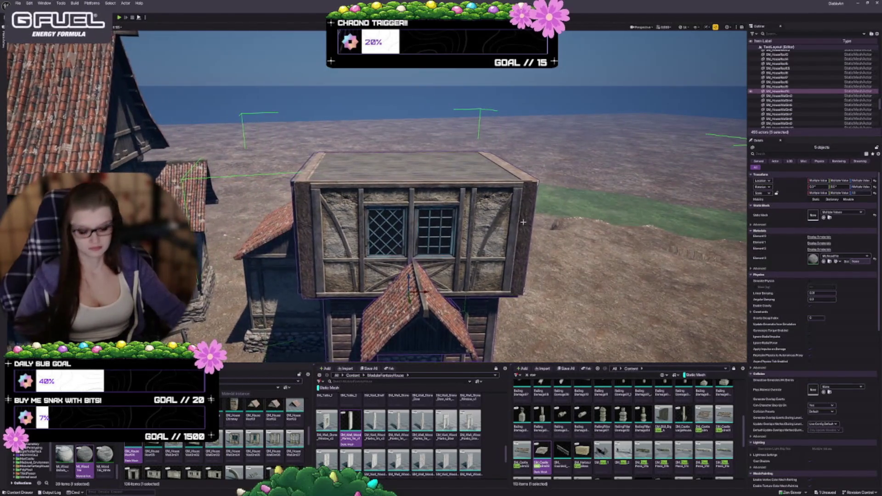
pyautogui.press('Delete')
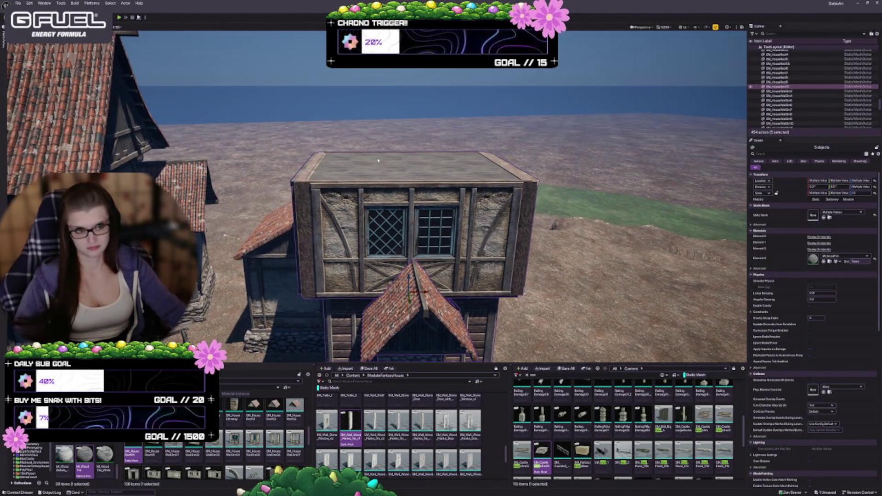
pyautogui.moveTo(523, 221); pyautogui.dragTo(523, 244)
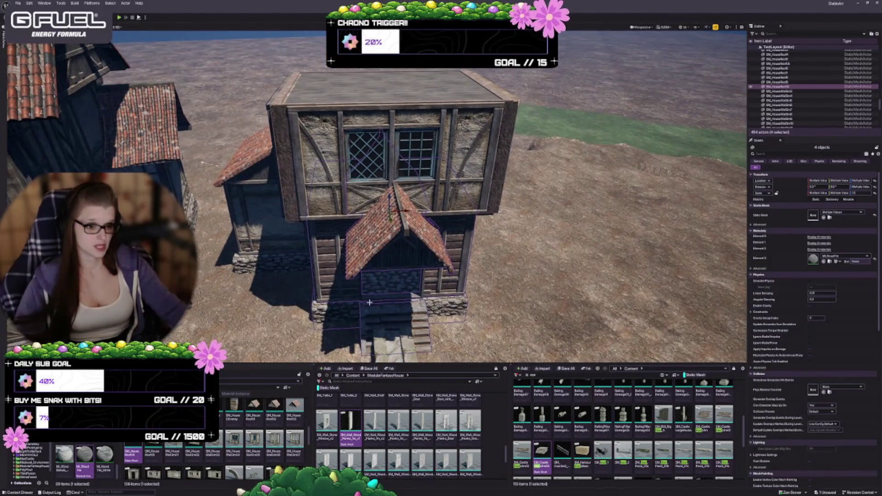
pyautogui.keyDown('ctrl'); pyautogui.click(255, 224); pyautogui.keyUp('ctrl')
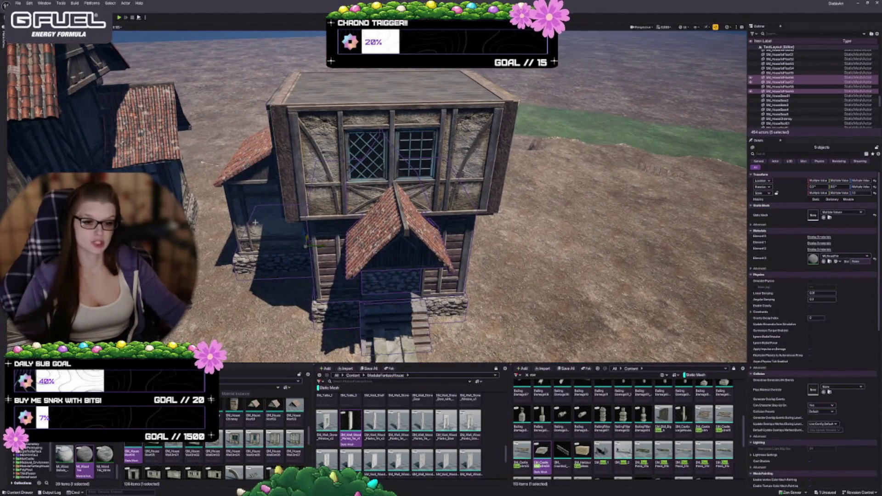
pyautogui.keyDown('ctrl'); pyautogui.click(276, 193); pyautogui.keyUp('ctrl')
pyautogui.keyDown('ctrl'); pyautogui.click(266, 161); pyautogui.keyUp('ctrl')
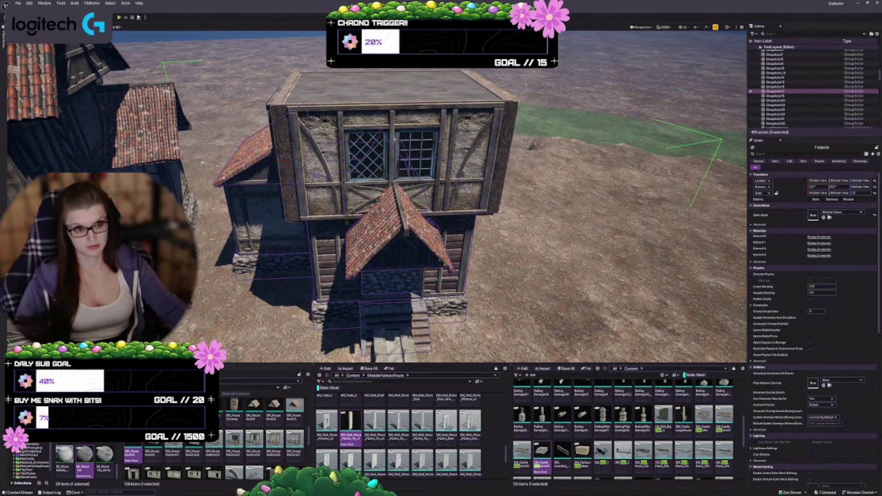
pyautogui.click(781, 91)
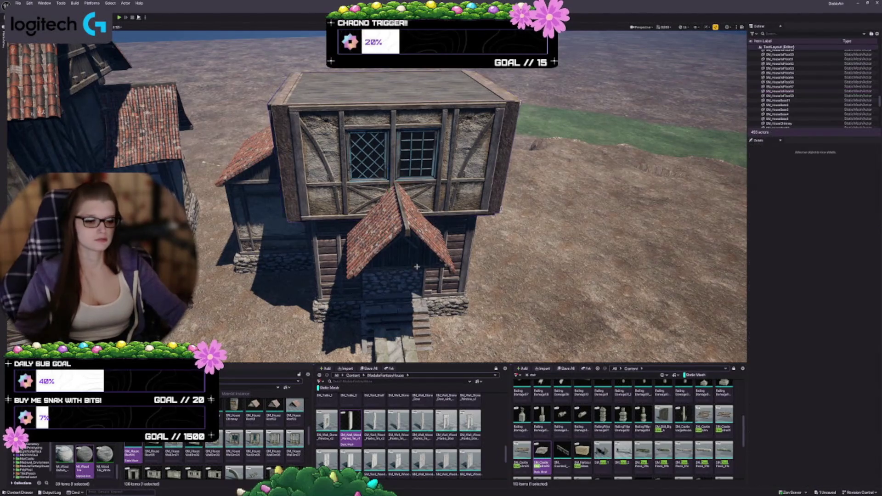
pyautogui.moveTo(321, 113); pyautogui.dragTo(317, 111)
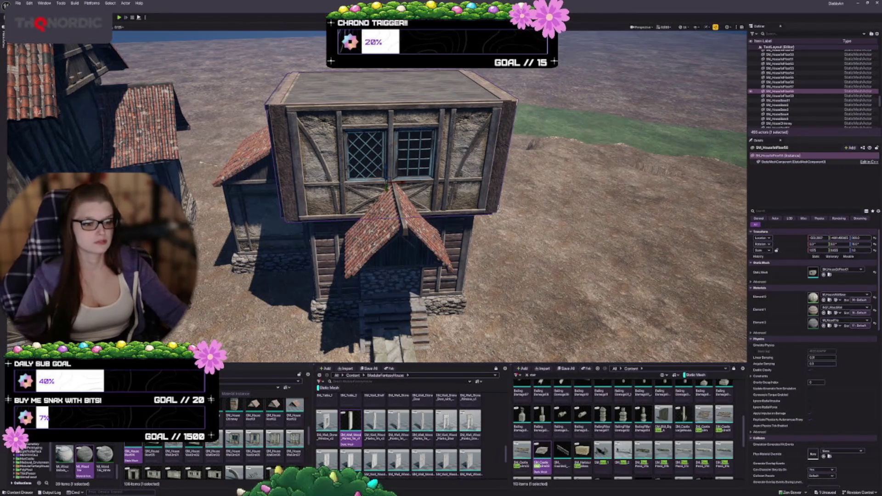
# - Alt-drag a copy of the upper floor one storey up, swap it to Roof02 and raise it
pyautogui.keyDown('alt'); pyautogui.moveTo(396, 174); pyautogui.dragTo(396, 102); pyautogui.keyUp('alt')
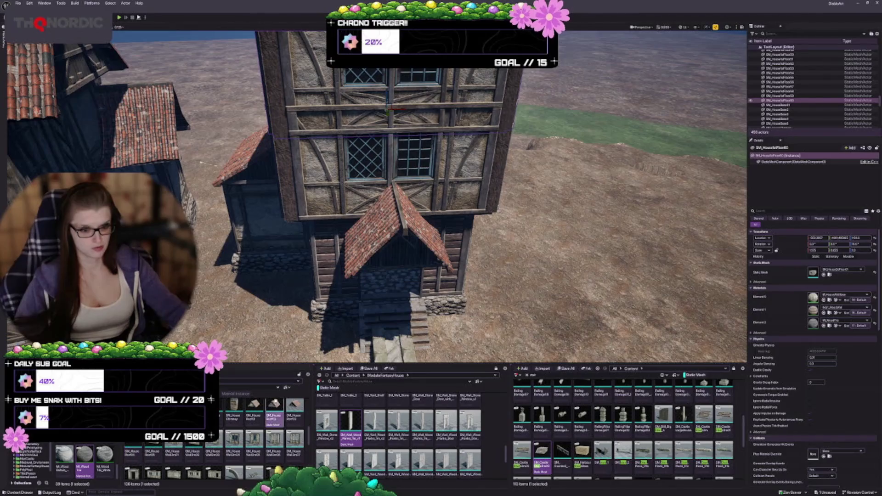
pyautogui.click(823, 275)
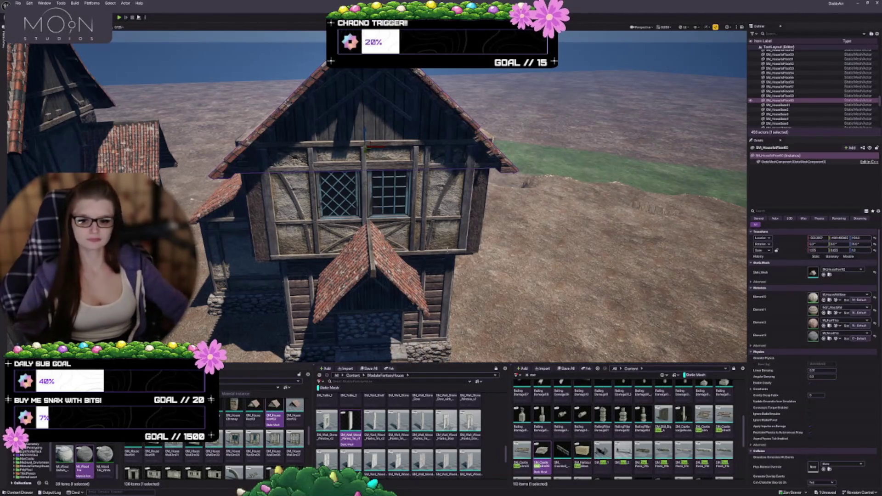
pyautogui.scroll(6, 369, 124)
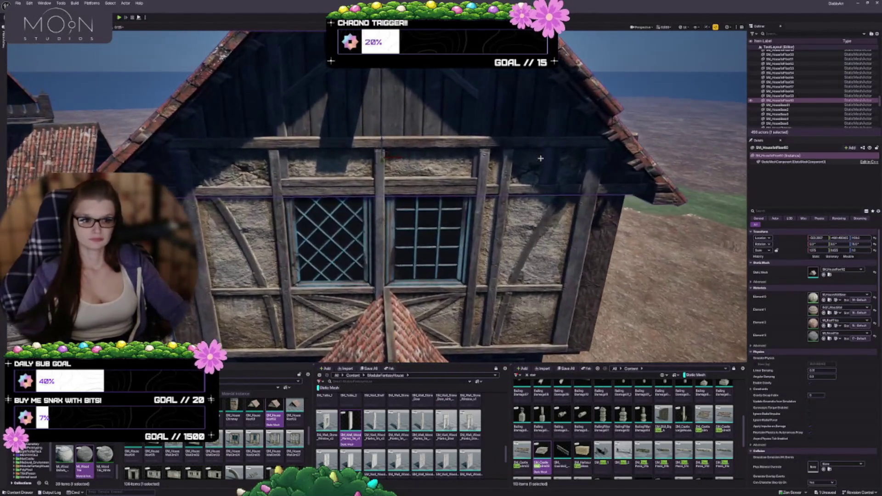
pyautogui.moveTo(383, 138)
pyautogui.mouseDown()
pyautogui.moveTo(376, 92)
pyautogui.moveTo(464, 142)
pyautogui.moveTo(610, 86)
pyautogui.mouseUp()
# - Pull back to view the gable and upper windows head-on, then clear the selection
pyautogui.moveTo(442, 176); pyautogui.dragTo(400, 183)
pyautogui.moveTo(426, 138)
pyautogui.mouseDown()
pyautogui.moveTo(399, 161)
pyautogui.moveTo(513, 157)
pyautogui.mouseUp()
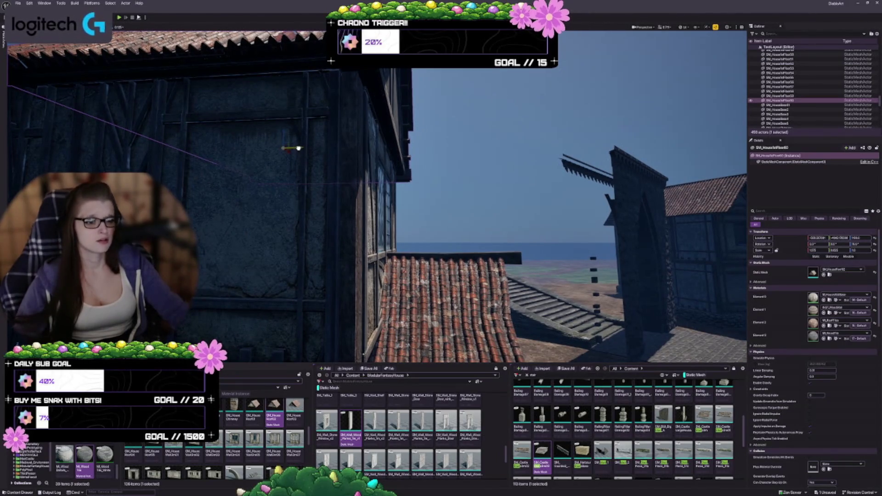
pyautogui.moveTo(414, 184)
pyautogui.mouseDown()
pyautogui.moveTo(395, 175)
pyautogui.moveTo(421, 193)
pyautogui.moveTo(395, 186)
pyautogui.moveTo(477, 263)
pyautogui.mouseUp()
pyautogui.press('Escape')
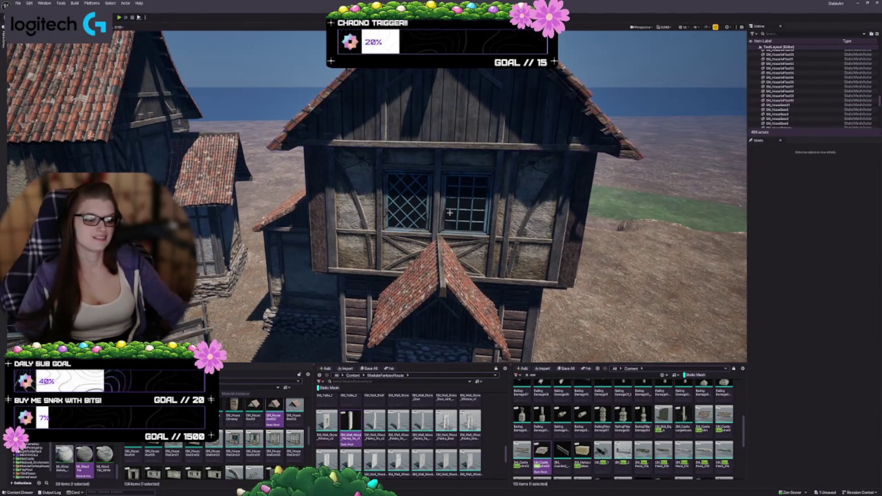
# - Save the TestLayout map and pull back to see the house and stone path
pyautogui.hotkey('ctrl', 's')
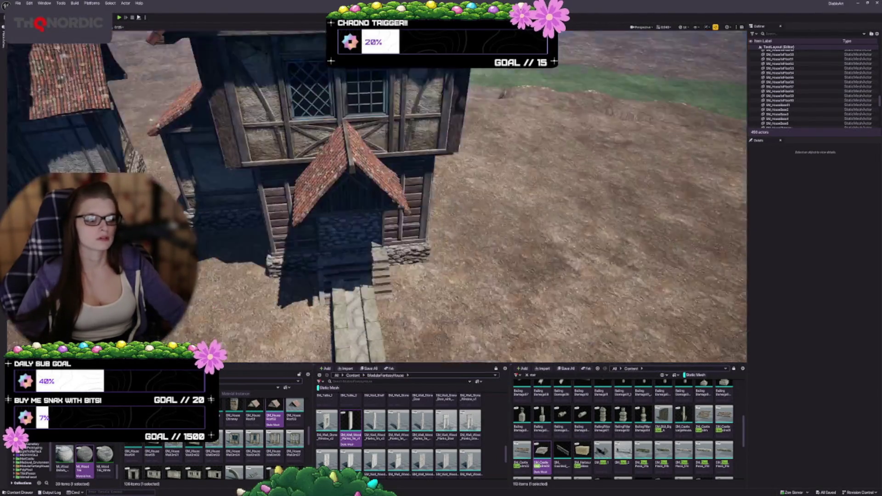
pyautogui.moveTo(304, 304); pyautogui.dragTo(303, 340)
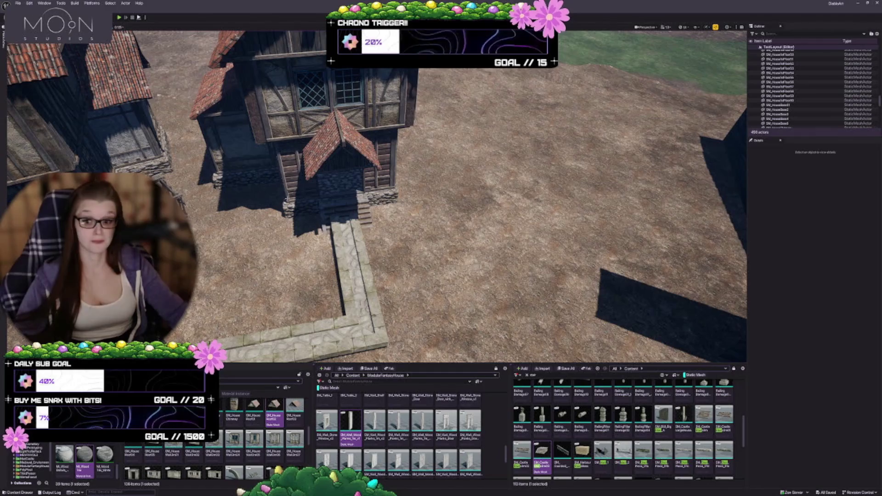
pyautogui.press('Down')
pyautogui.scroll(5, 304, 254)
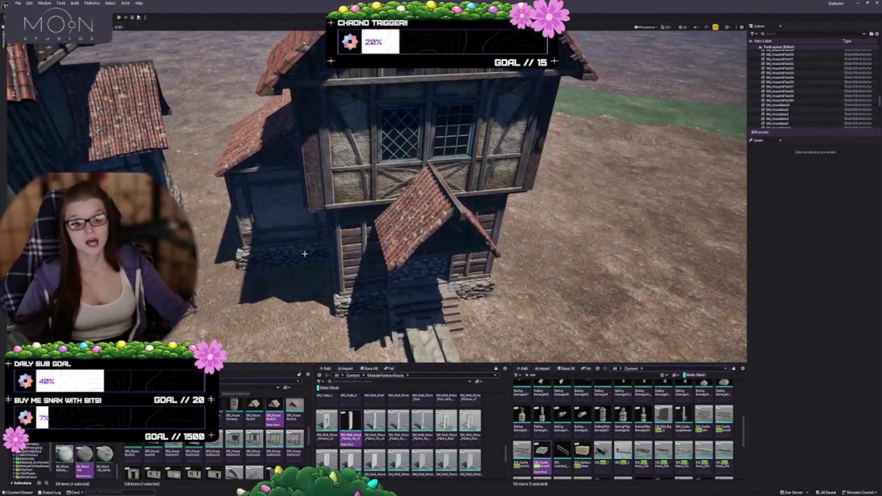
# - Select the house pieces plus the upper gable, drop one extra piece, and group them
pyautogui.click(298, 245)
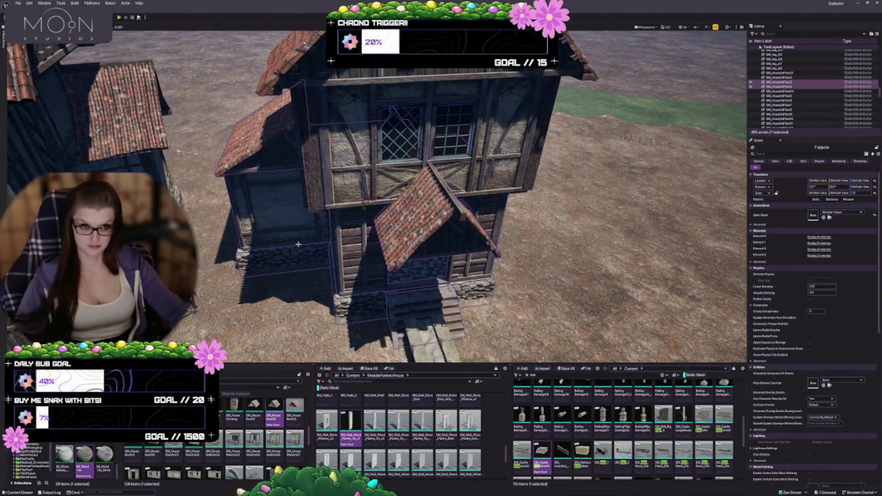
pyautogui.moveTo(298, 245); pyautogui.dragTo(297, 216)
pyautogui.keyDown('ctrl'); pyautogui.click(445, 139); pyautogui.keyUp('ctrl')
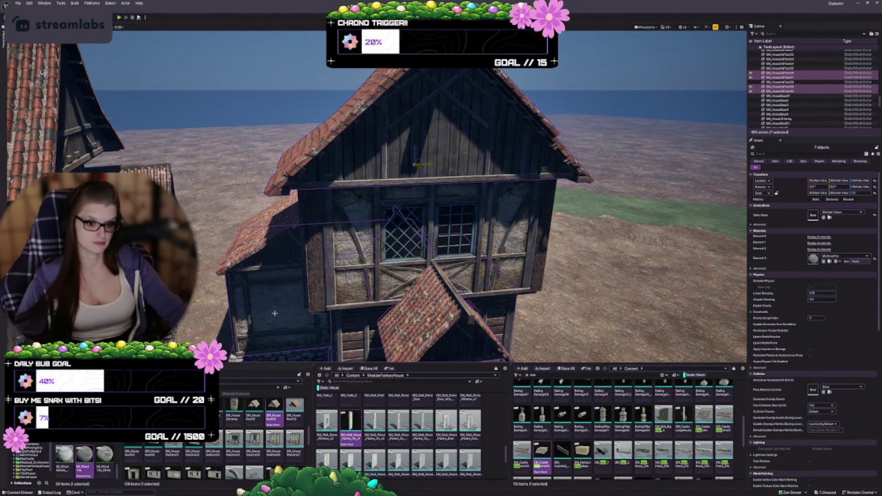
pyautogui.moveTo(285, 241); pyautogui.dragTo(286, 289)
pyautogui.keyDown('ctrl'); pyautogui.click(288, 258); pyautogui.keyUp('ctrl')
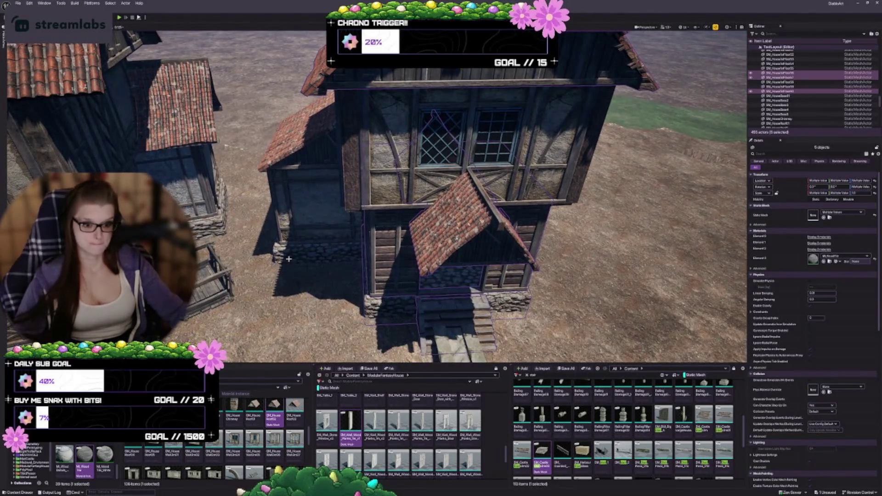
pyautogui.hotkey('ctrl', 'g')
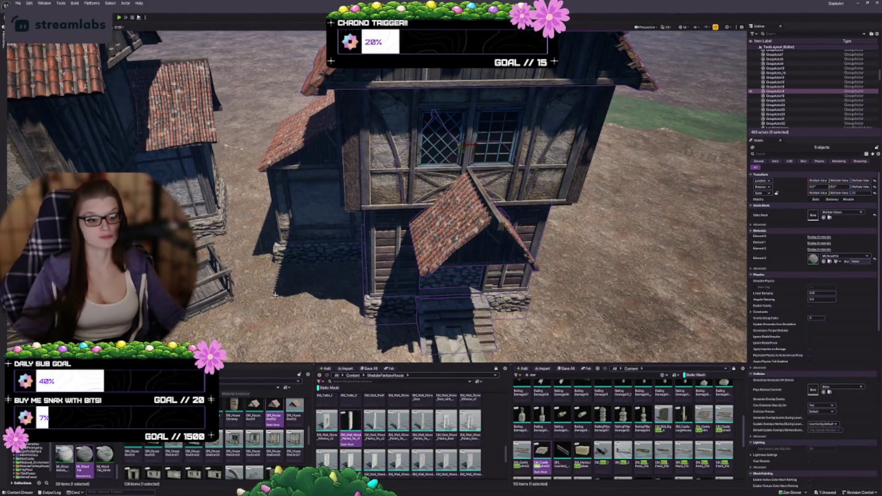
# - Select three upper wall pieces and duplicate them to the right
pyautogui.click(334, 233)
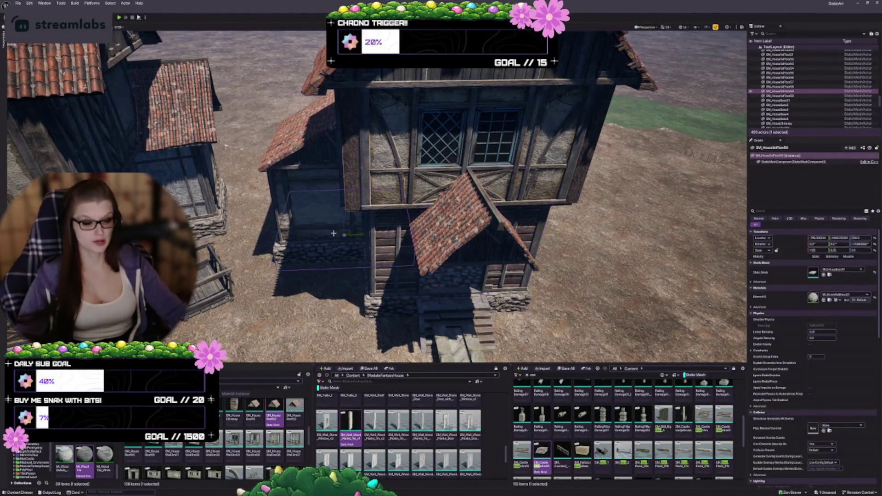
pyautogui.click(309, 159)
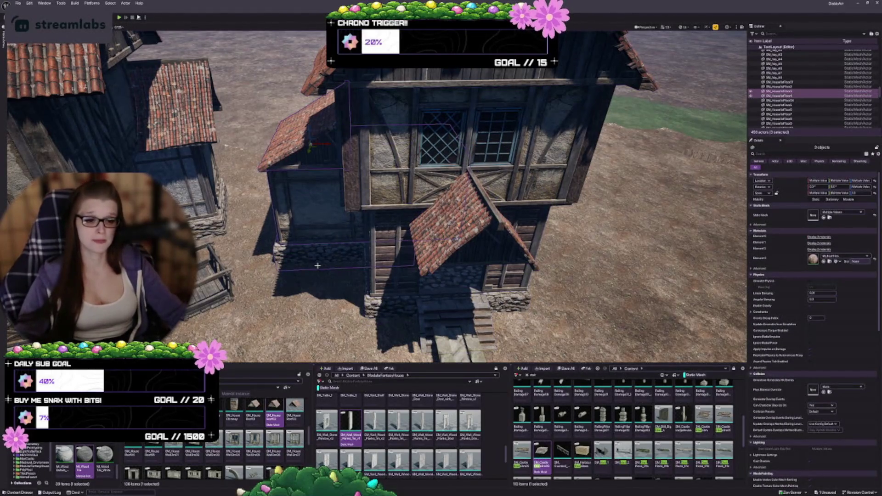
pyautogui.press('d')
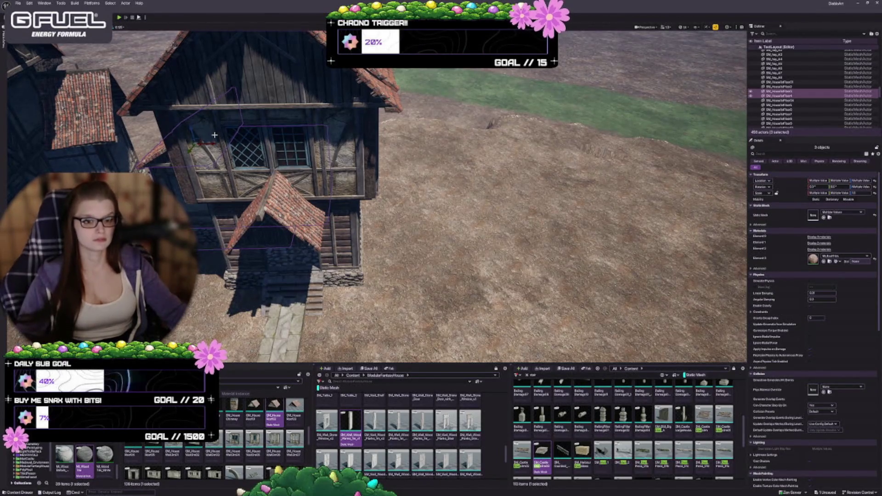
pyautogui.keyDown('alt'); pyautogui.moveTo(207, 144); pyautogui.dragTo(369, 157); pyautogui.keyUp('alt')
pyautogui.press('f')
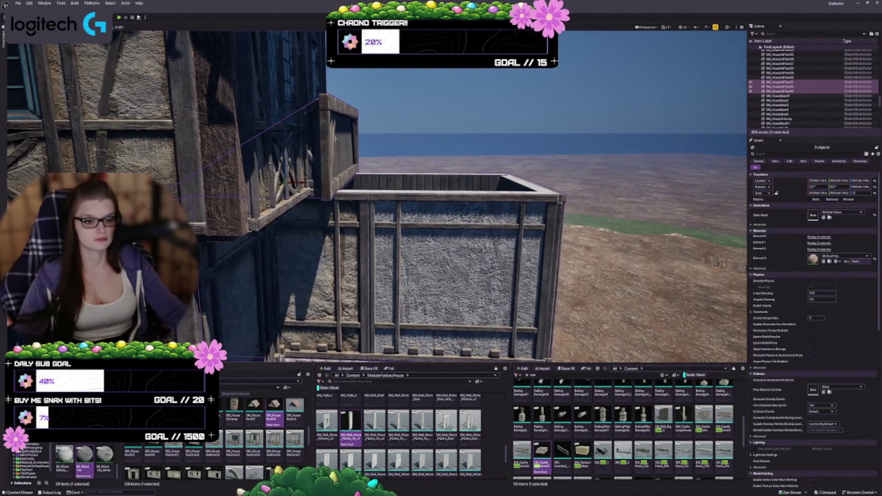
pyautogui.click(339, 143)
pyautogui.press('e')
pyautogui.moveTo(295, 187); pyautogui.dragTo(366, 153)
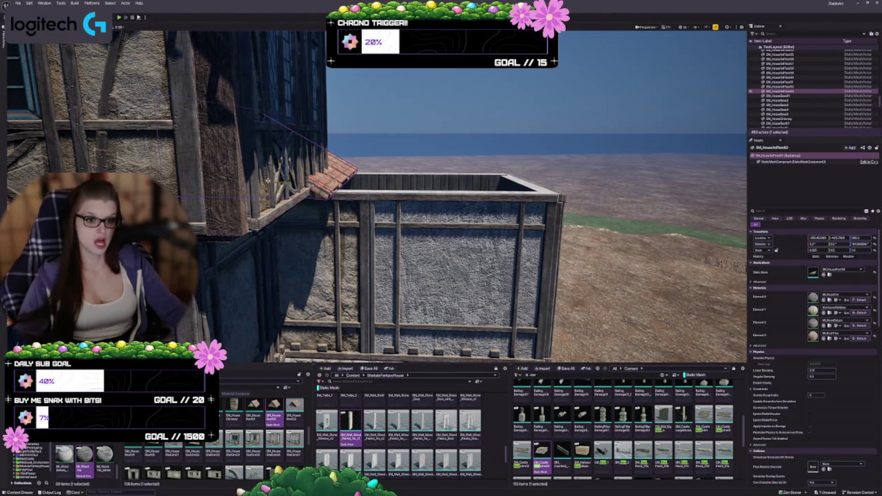
pyautogui.moveTo(278, 185)
pyautogui.mouseDown()
pyautogui.moveTo(376, 180)
pyautogui.moveTo(373, 166)
pyautogui.moveTo(374, 184)
pyautogui.mouseUp()
pyautogui.moveTo(370, 240); pyautogui.dragTo(370, 240)
pyautogui.click(386, 156)
pyautogui.moveTo(385, 156); pyautogui.dragTo(386, 156)
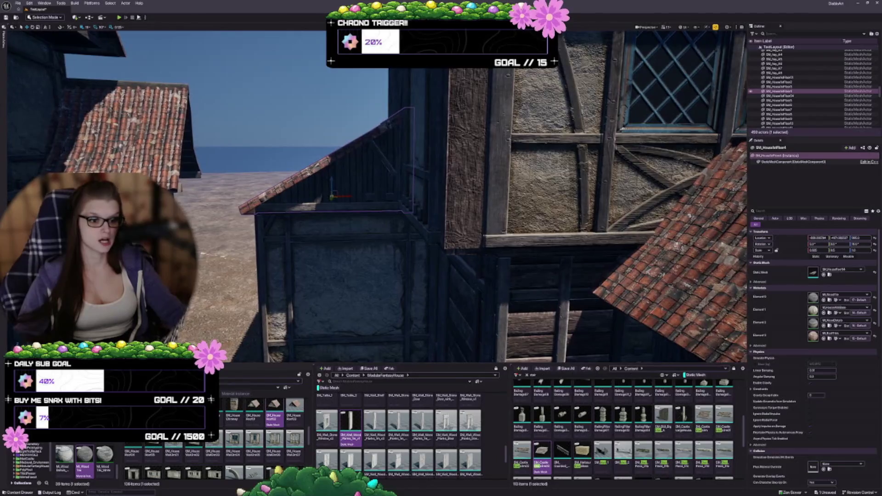
pyautogui.moveTo(297, 213); pyautogui.dragTo(320, 192)
pyautogui.click(297, 212)
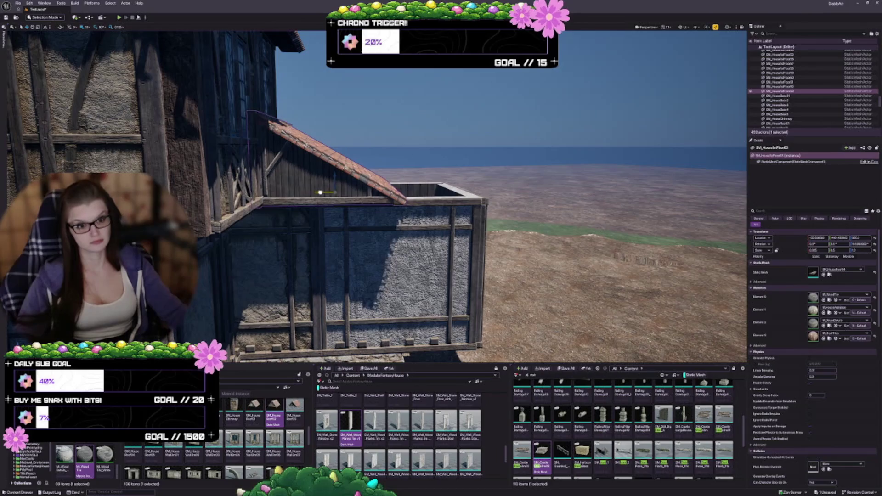
pyautogui.click(350, 277)
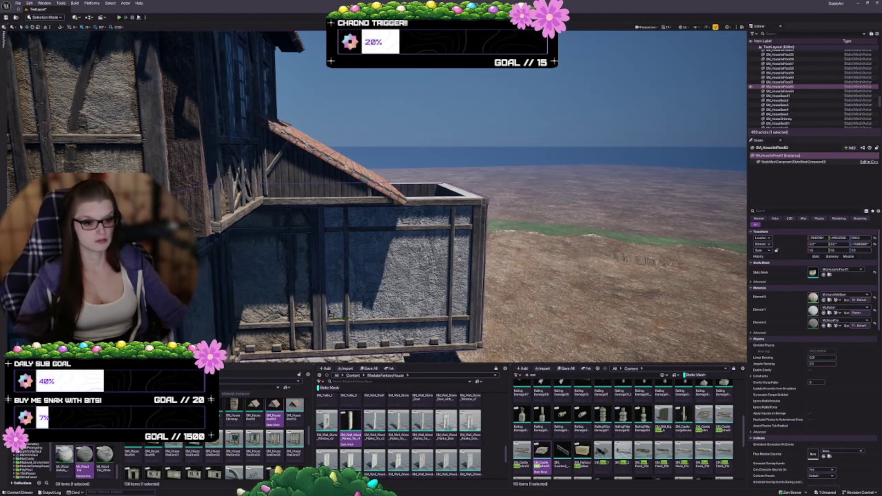
pyautogui.moveTo(344, 318)
pyautogui.mouseDown()
pyautogui.moveTo(266, 334)
pyautogui.moveTo(313, 299)
pyautogui.moveTo(358, 280)
pyautogui.mouseUp()
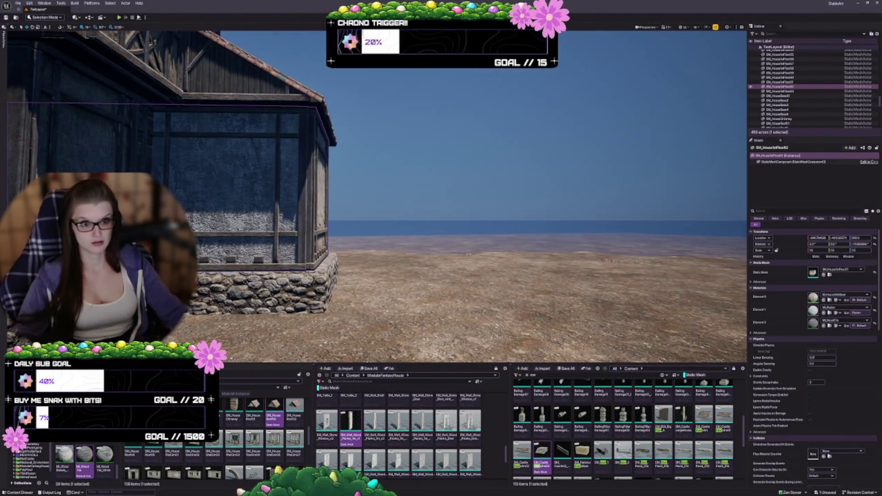
pyautogui.hotkey('ctrl', 'z')
pyautogui.press('f')
pyautogui.moveTo(367, 230); pyautogui.dragTo(294, 229)
pyautogui.moveTo(221, 262); pyautogui.dragTo(255, 276)
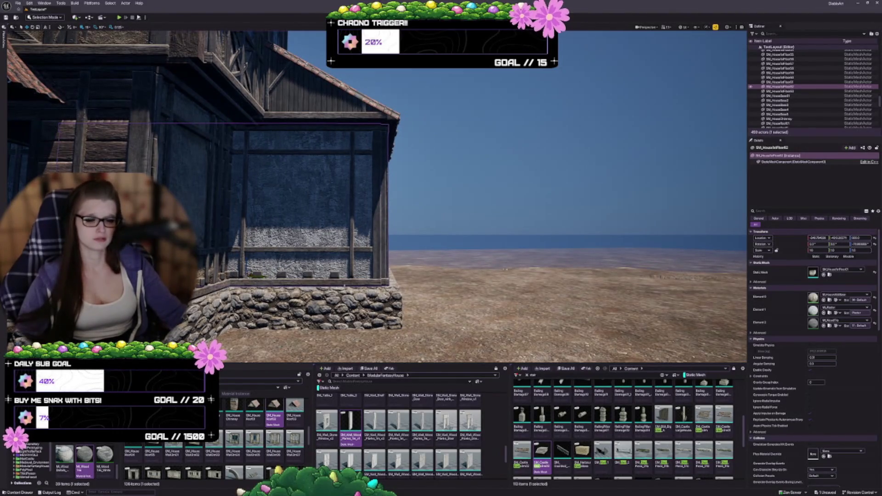
pyautogui.click(286, 307)
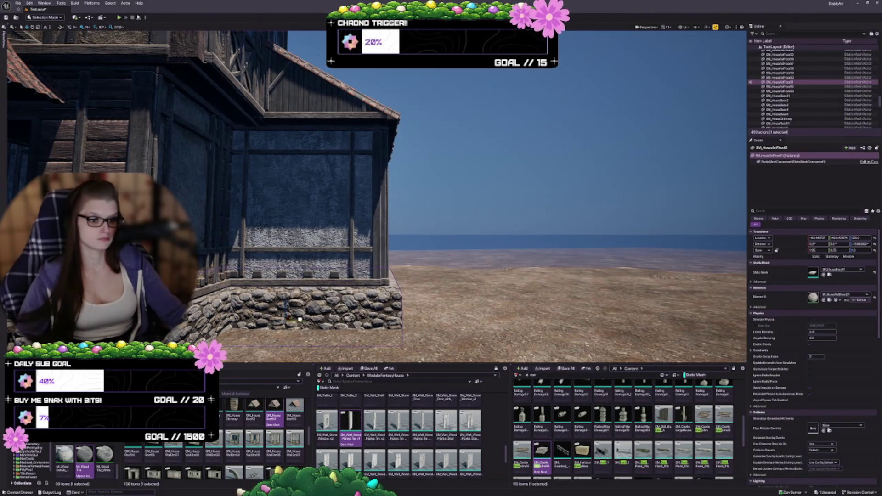
pyautogui.moveTo(292, 319)
pyautogui.mouseDown()
pyautogui.moveTo(301, 285)
pyautogui.moveTo(390, 287)
pyautogui.mouseUp()
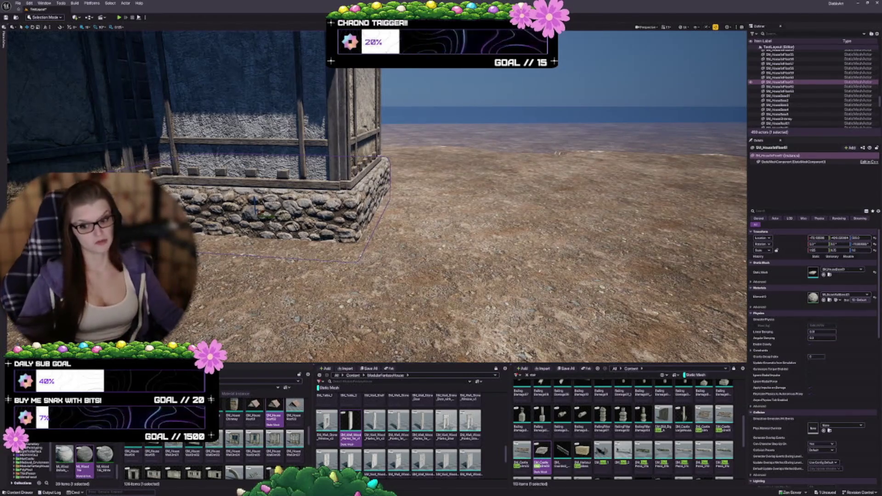
pyautogui.moveTo(459, 229); pyautogui.dragTo(459, 294)
pyautogui.click(289, 216)
pyautogui.moveTo(289, 236); pyautogui.dragTo(273, 246)
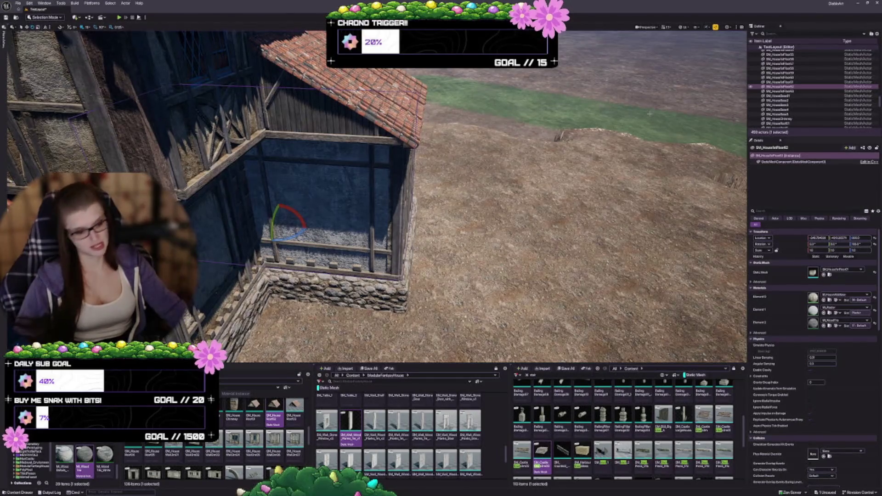
pyautogui.hotkey('ctrl', 'z')
pyautogui.press('Escape')
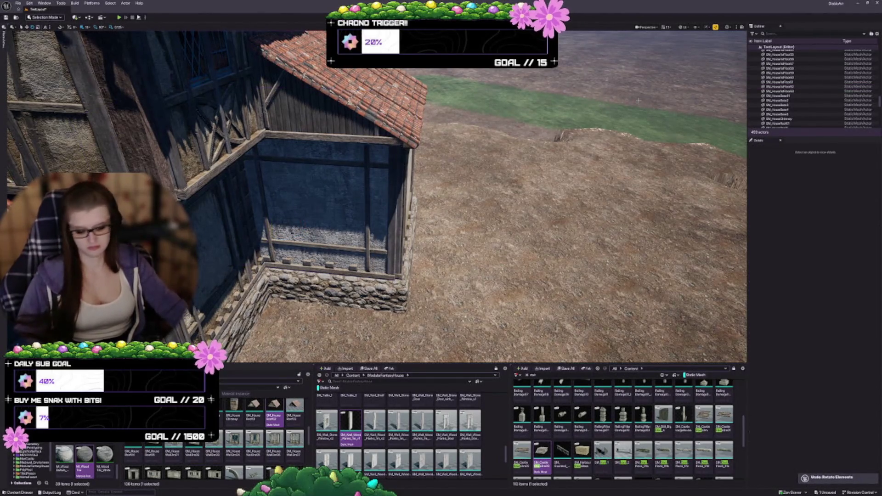
pyautogui.moveTo(441, 207)
pyautogui.mouseDown()
pyautogui.moveTo(441, 183)
pyautogui.moveTo(395, 205)
pyautogui.moveTo(439, 225)
pyautogui.mouseUp()
# - Select the entrance's roof, wall and foundation and shift them left and down over the steps
pyautogui.moveTo(404, 298); pyautogui.dragTo(405, 238)
pyautogui.click(406, 239)
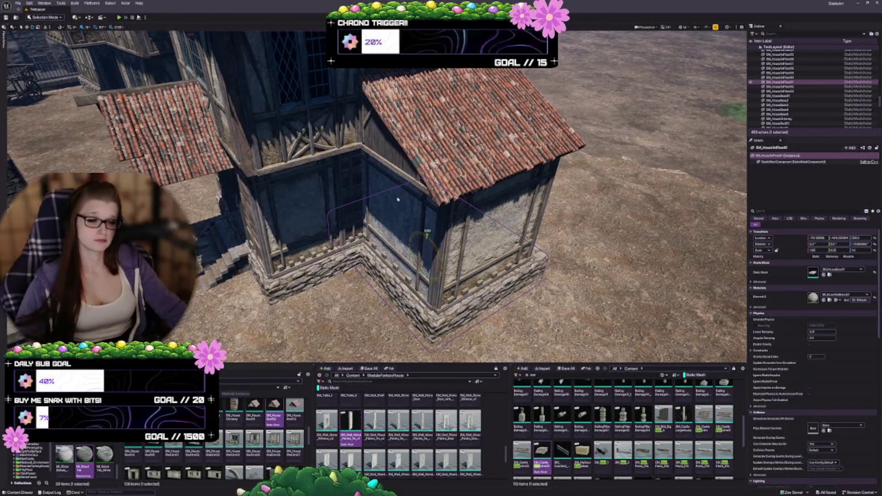
pyautogui.keyDown('ctrl'); pyautogui.click(420, 243); pyautogui.keyUp('ctrl')
pyautogui.keyDown('ctrl'); pyautogui.click(362, 221); pyautogui.keyUp('ctrl')
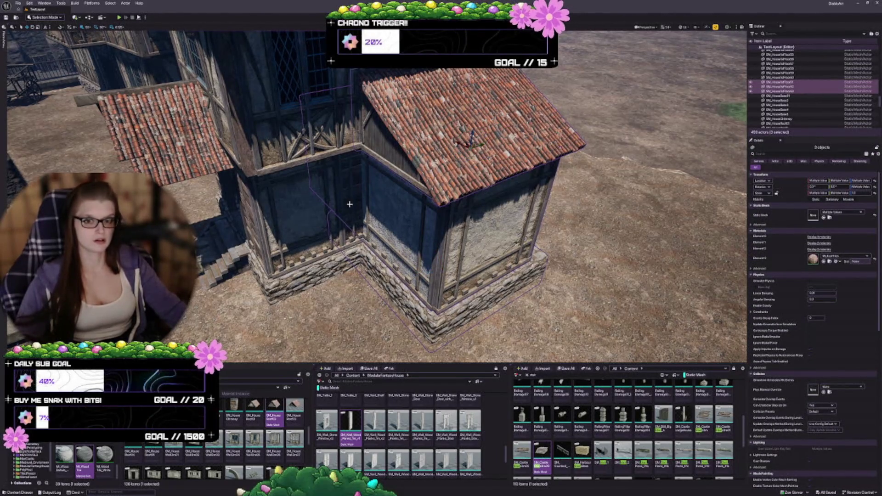
pyautogui.moveTo(314, 244); pyautogui.dragTo(326, 250)
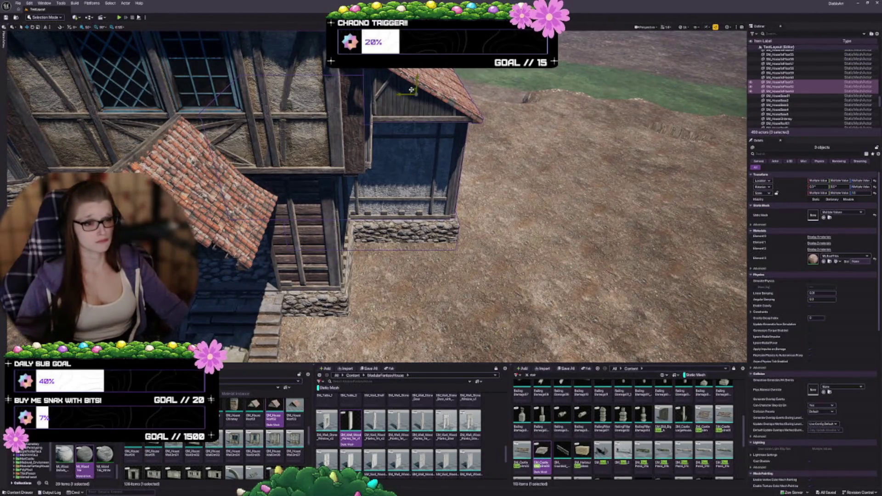
pyautogui.moveTo(413, 93)
pyautogui.mouseDown()
pyautogui.moveTo(378, 111)
pyautogui.moveTo(404, 147)
pyautogui.moveTo(430, 154)
pyautogui.moveTo(415, 140)
pyautogui.moveTo(496, 225)
pyautogui.mouseUp()
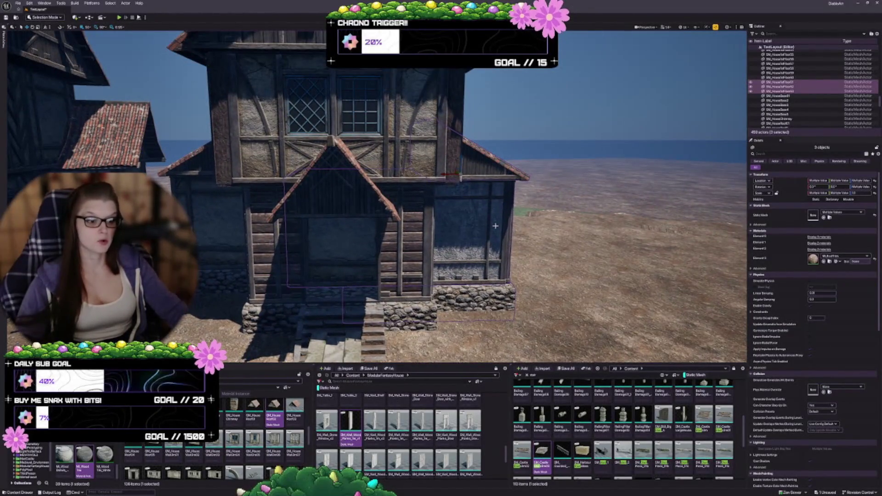
# - Select the house's building pieces and group them with Ctrl+G
pyautogui.press('Escape')
pyautogui.scroll(3, 495, 226)
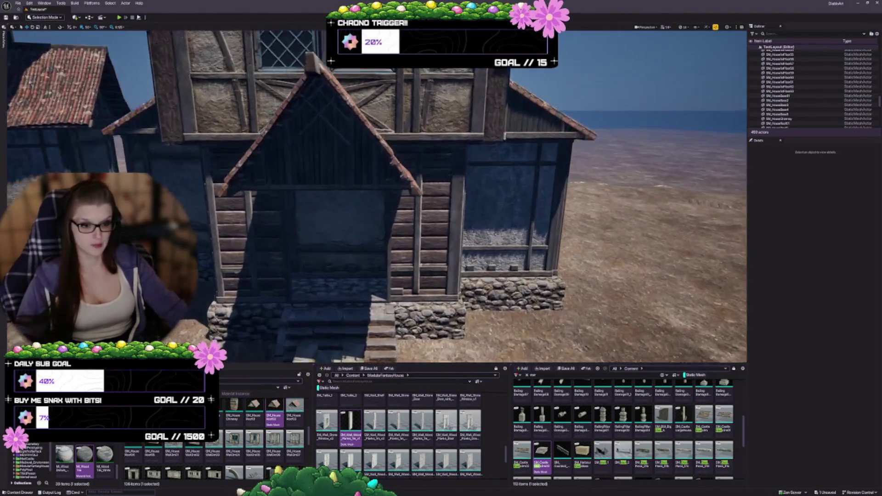
pyautogui.scroll(5, 443, 327)
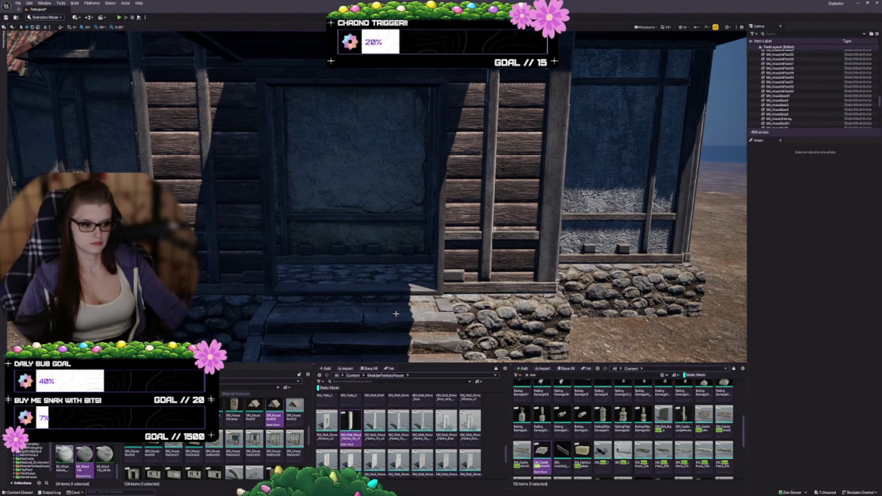
pyautogui.moveTo(369, 210); pyautogui.dragTo(368, 239)
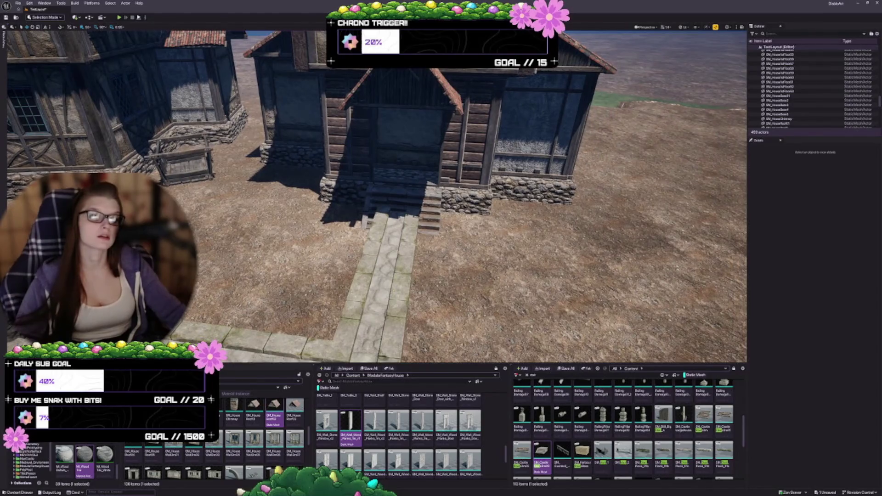
pyautogui.click(455, 88)
pyautogui.press('f')
pyautogui.keyDown('ctrl'); pyautogui.click(556, 194); pyautogui.keyUp('ctrl')
pyautogui.keyDown('ctrl'); pyautogui.click(554, 266); pyautogui.keyUp('ctrl')
pyautogui.keyDown('ctrl'); pyautogui.click(541, 342); pyautogui.keyUp('ctrl')
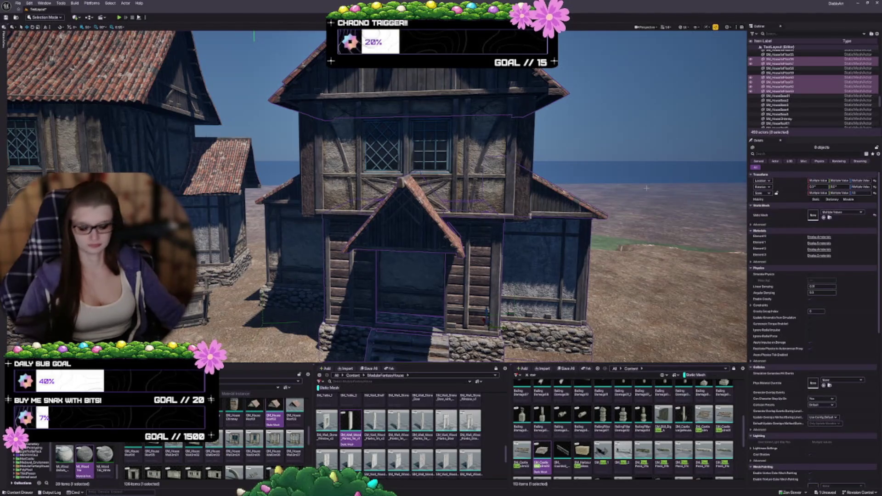
pyautogui.hotkey('ctrl', 'g')
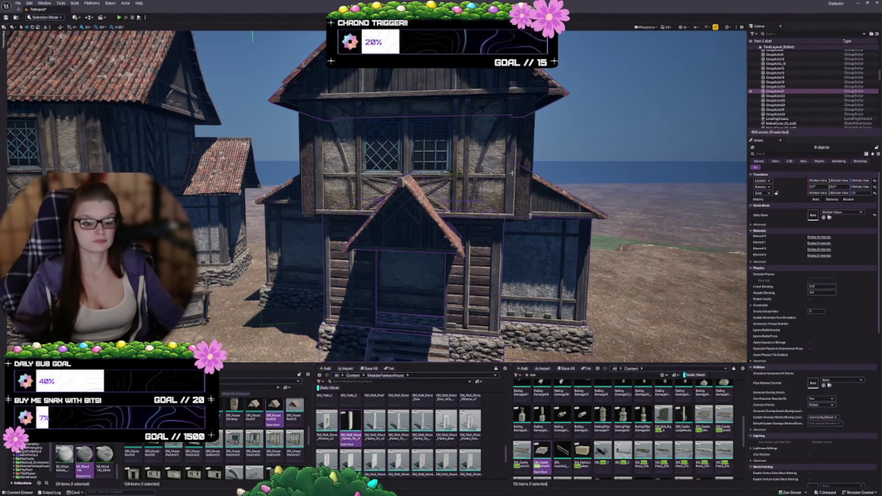
# - Add the left roof, wall, foundation and upper-storey wall to the selection, then deselect
pyautogui.moveTo(512, 172)
pyautogui.mouseDown()
pyautogui.moveTo(304, 150)
pyautogui.moveTo(213, 99)
pyautogui.mouseUp()
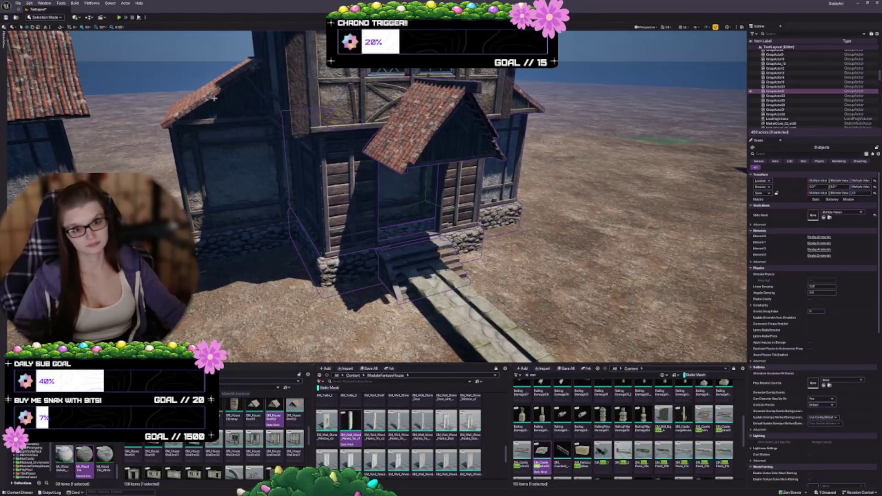
pyautogui.keyDown('ctrl'); pyautogui.click(214, 98); pyautogui.keyUp('ctrl')
pyautogui.keyDown('ctrl'); pyautogui.click(220, 170); pyautogui.keyUp('ctrl')
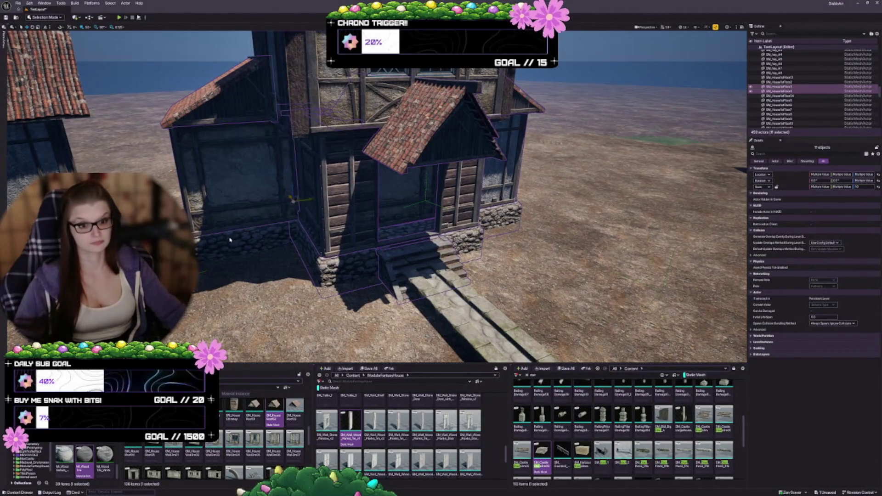
pyautogui.keyDown('ctrl'); pyautogui.click(237, 217); pyautogui.keyUp('ctrl')
pyautogui.keyDown('ctrl'); pyautogui.click(240, 198); pyautogui.keyUp('ctrl')
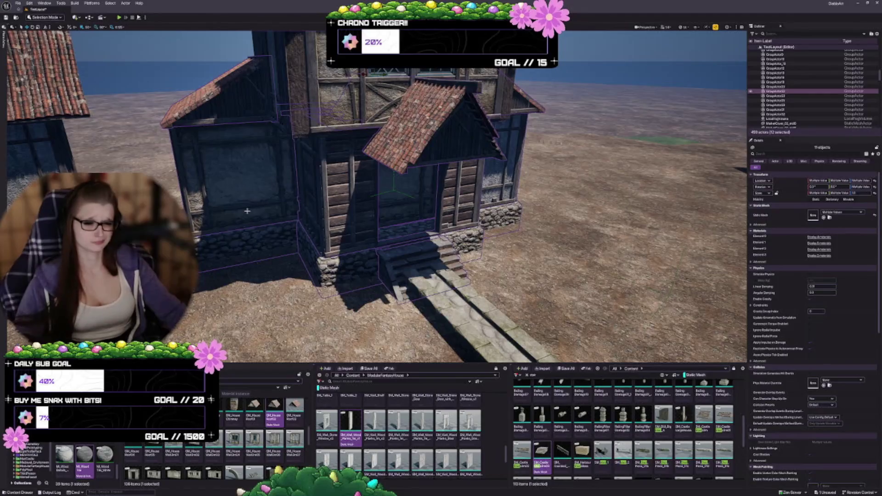
pyautogui.moveTo(356, 194); pyautogui.dragTo(355, 174)
pyautogui.keyDown('ctrl'); pyautogui.click(297, 150); pyautogui.keyUp('ctrl')
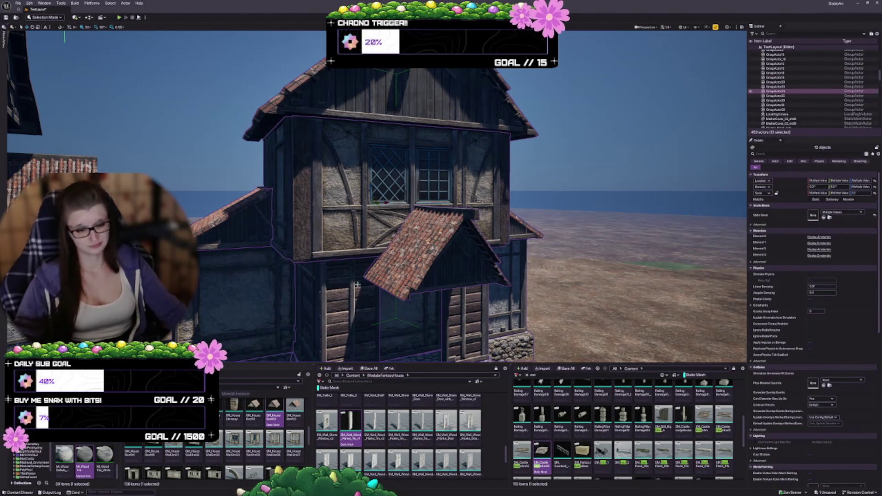
pyautogui.press('Escape')
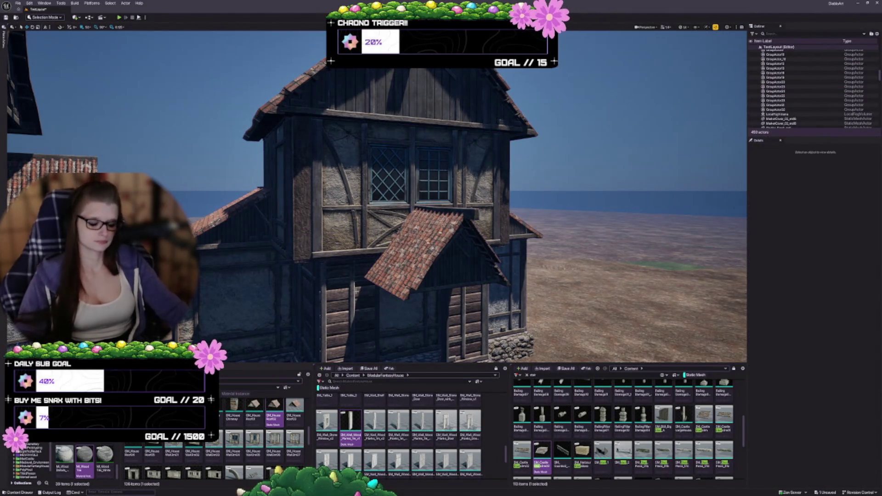
# - Fly toward the stone wall and select the door SM_Door7 on another house
pyautogui.moveTo(359, 284); pyautogui.dragTo(359, 331)
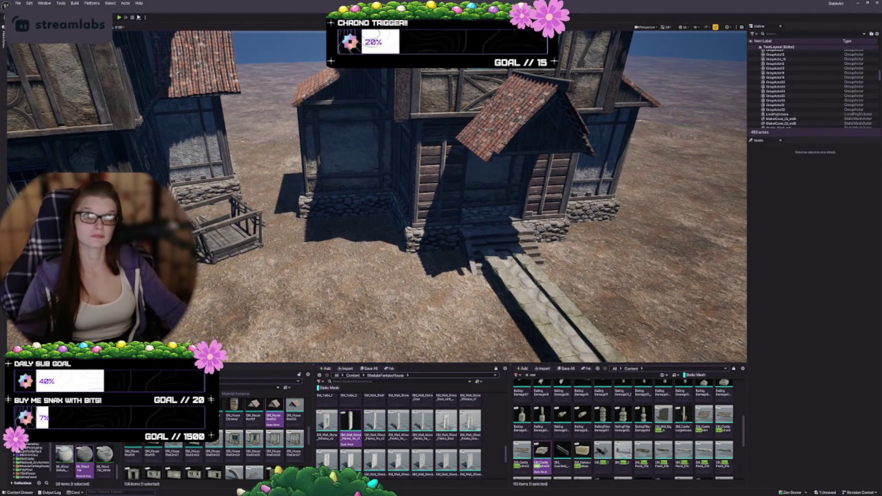
pyautogui.moveTo(359, 331); pyautogui.dragTo(359, 275)
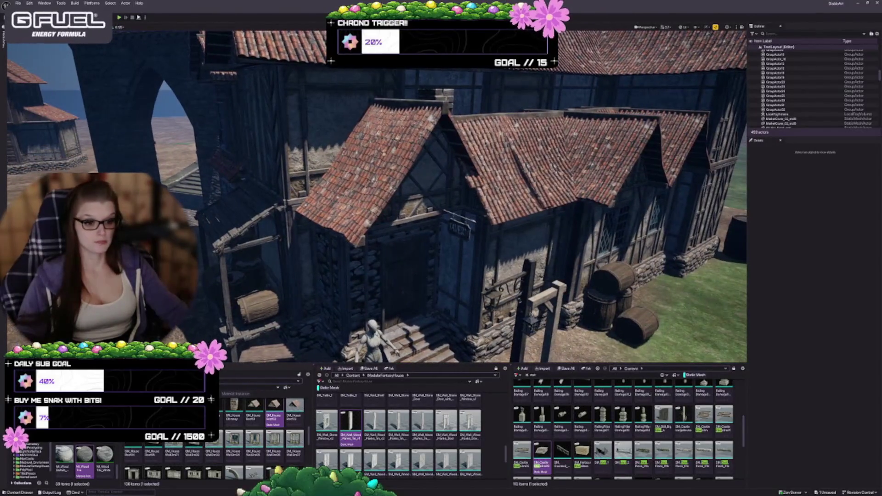
pyautogui.click(391, 303)
pyautogui.doubleClick(773, 119)
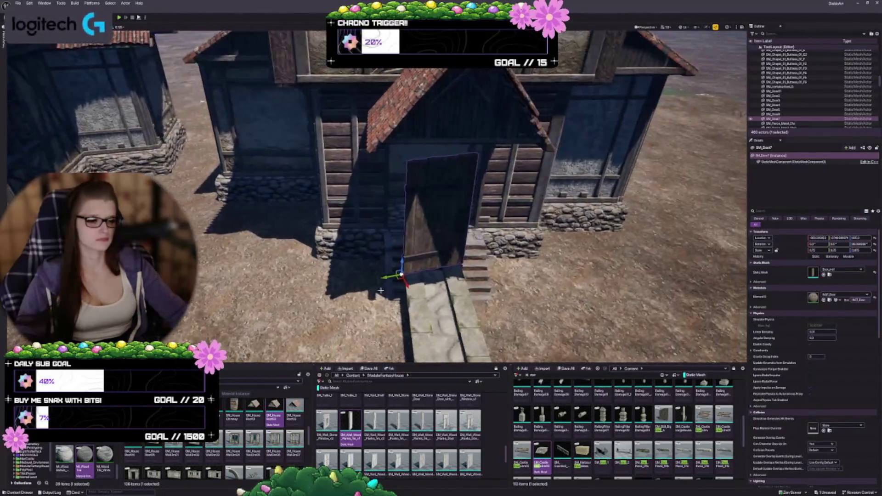
# - Raise the door onto the stone step, turn it upright and slide it left into the doorway
pyautogui.scroll(3, 356, 318)
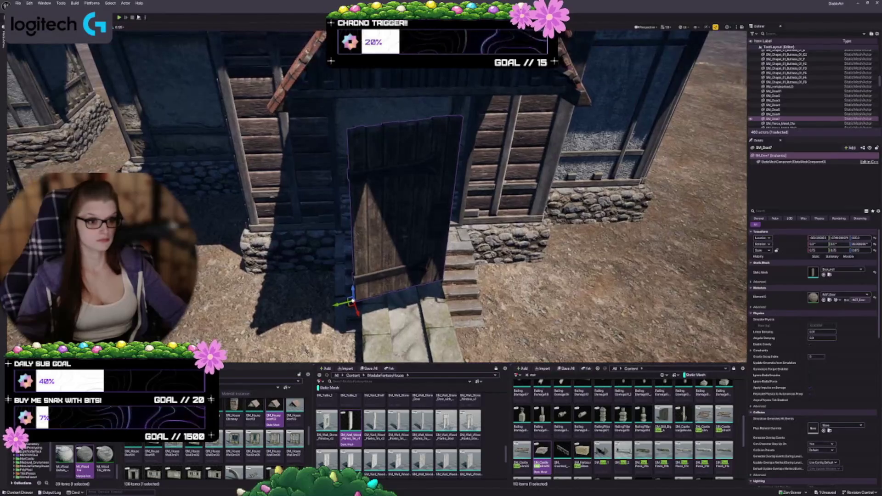
pyautogui.moveTo(348, 307); pyautogui.dragTo(342, 222)
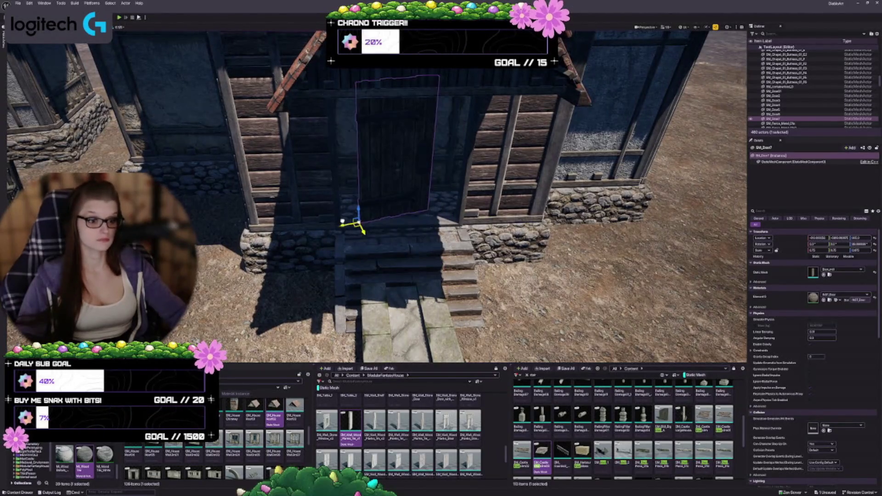
pyautogui.press('f')
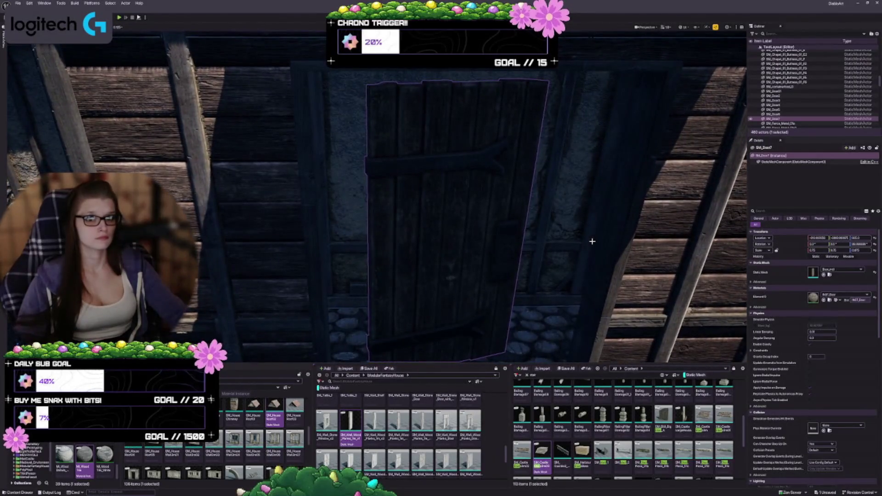
pyautogui.scroll(-5, 592, 241)
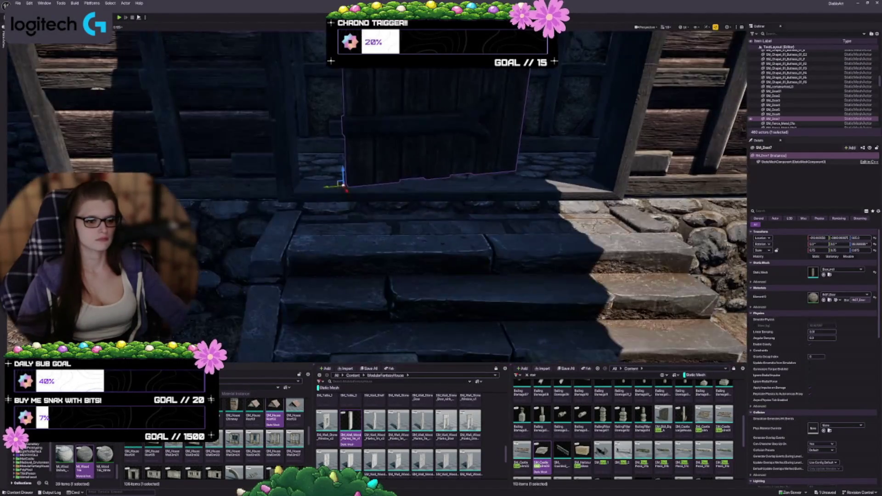
pyautogui.scroll(3, 453, 197)
pyautogui.press('e')
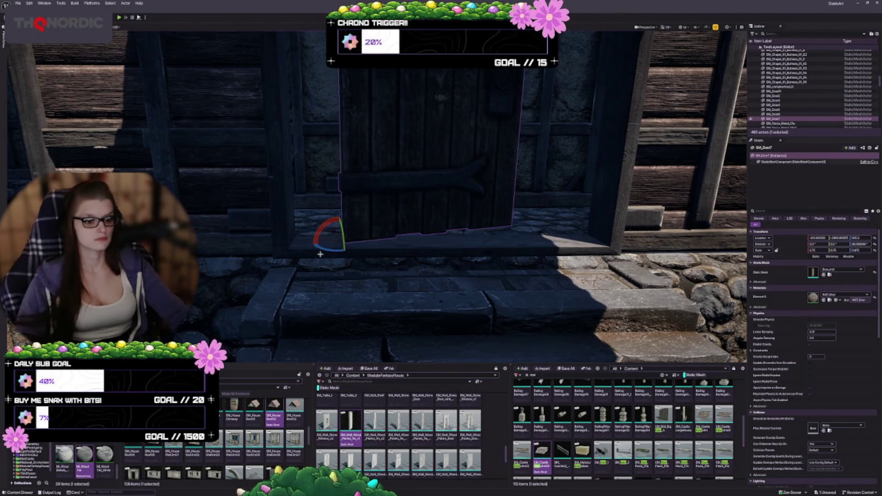
pyautogui.moveTo(334, 248); pyautogui.dragTo(408, 261)
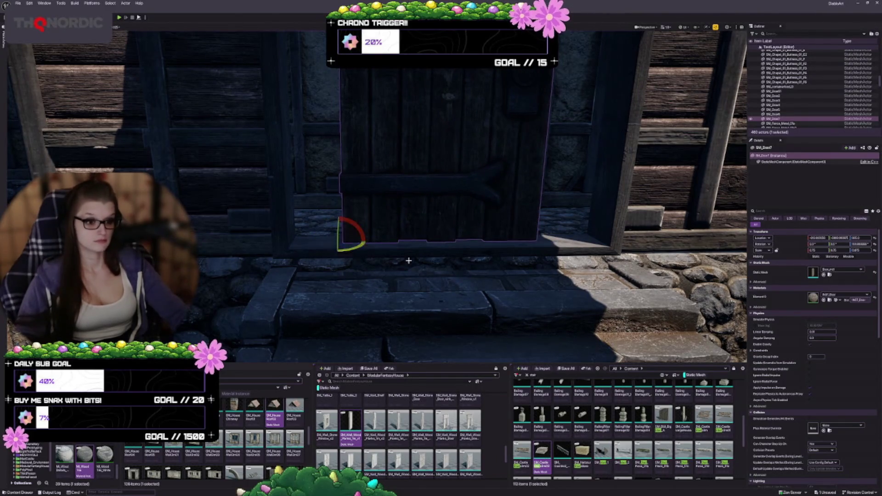
pyautogui.press('w')
pyautogui.moveTo(323, 241); pyautogui.dragTo(272, 244)
# - Try stretching the door wider, then undo to keep its original width
pyautogui.scroll(-5, 301, 255)
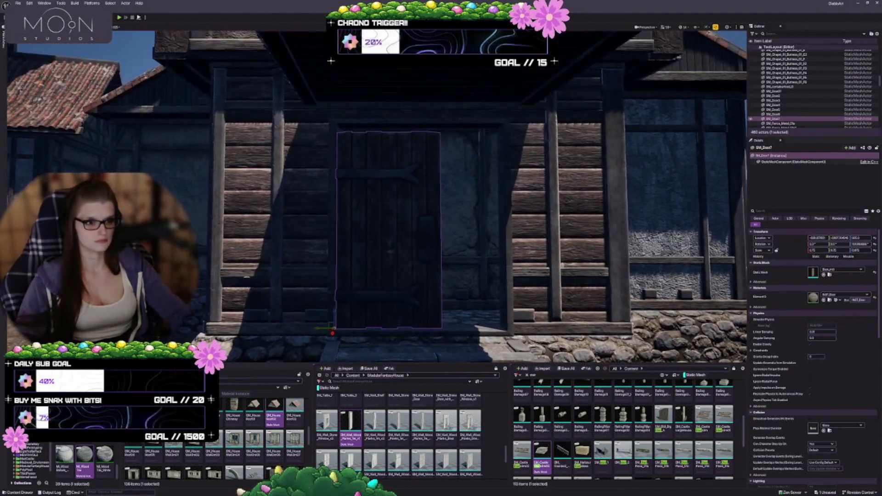
pyautogui.moveTo(354, 290)
pyautogui.mouseDown()
pyautogui.moveTo(354, 312)
pyautogui.moveTo(354, 285)
pyautogui.moveTo(323, 329)
pyautogui.mouseUp()
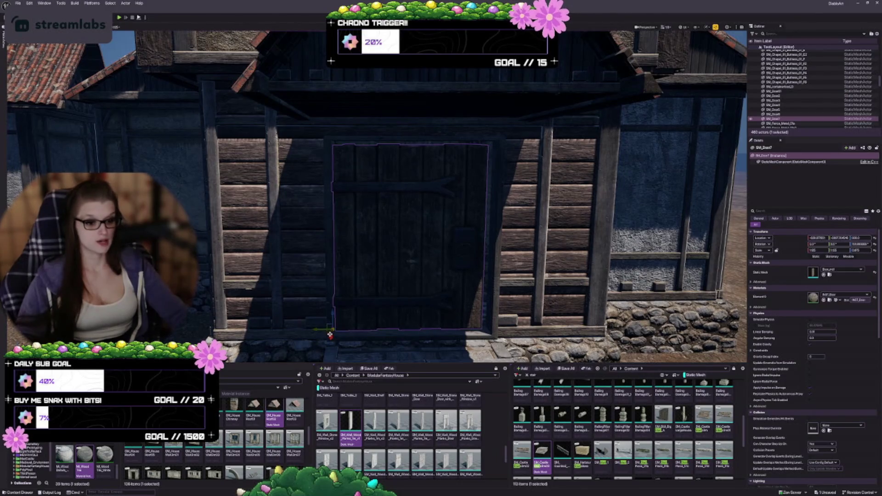
pyautogui.moveTo(324, 330); pyautogui.dragTo(326, 329)
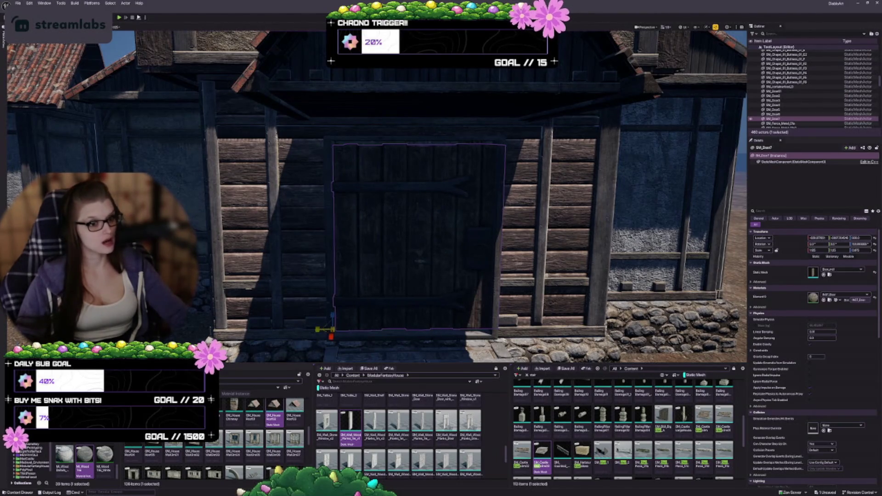
pyautogui.hotkey('ctrl', 'z')
pyautogui.hotkey('ctrl', 'z')
pyautogui.press('Escape')
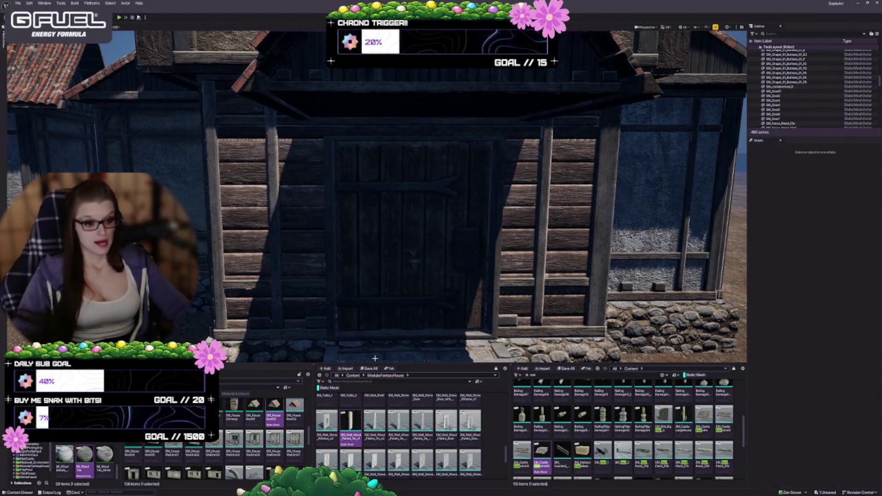
# - Reselect the door, nudge it slightly left within its frame, then frame SM_Door7 again
pyautogui.scroll(-5, 376, 193)
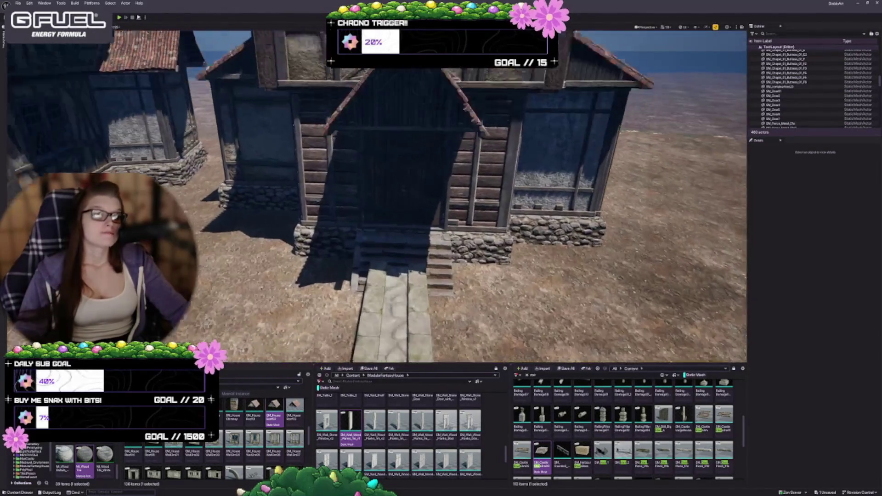
pyautogui.doubleClick(773, 119)
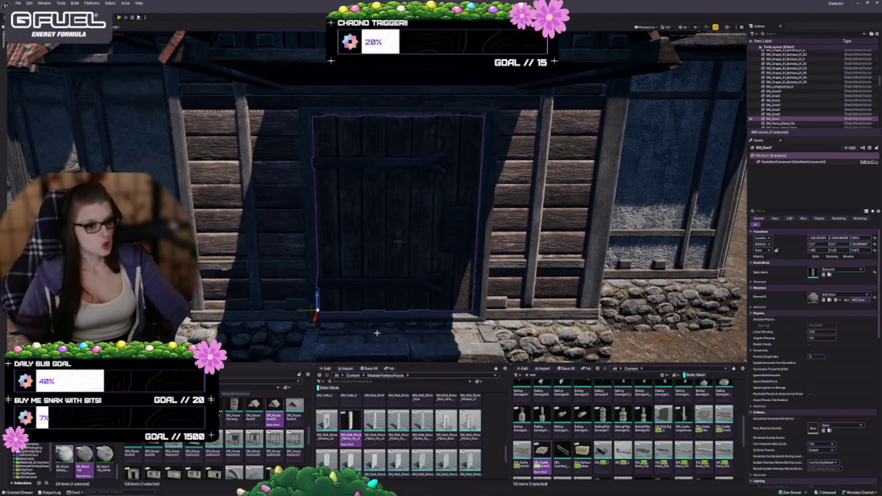
pyautogui.moveTo(303, 310); pyautogui.dragTo(289, 316)
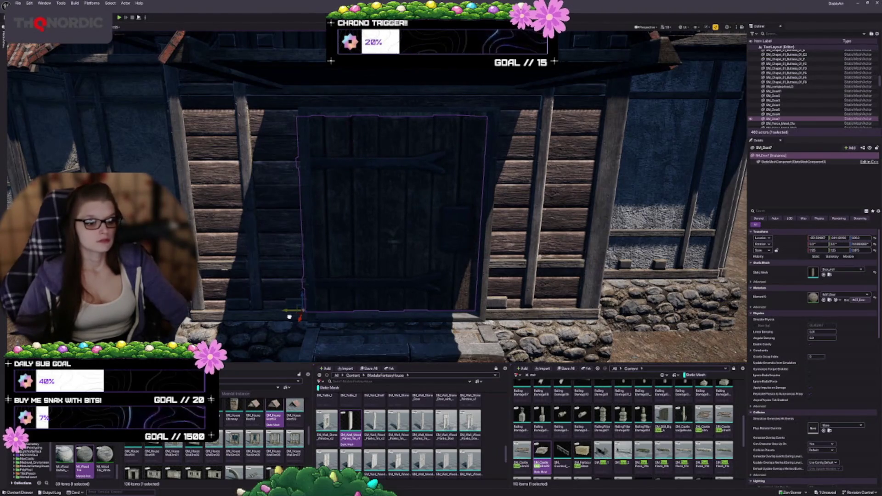
pyautogui.press('Escape')
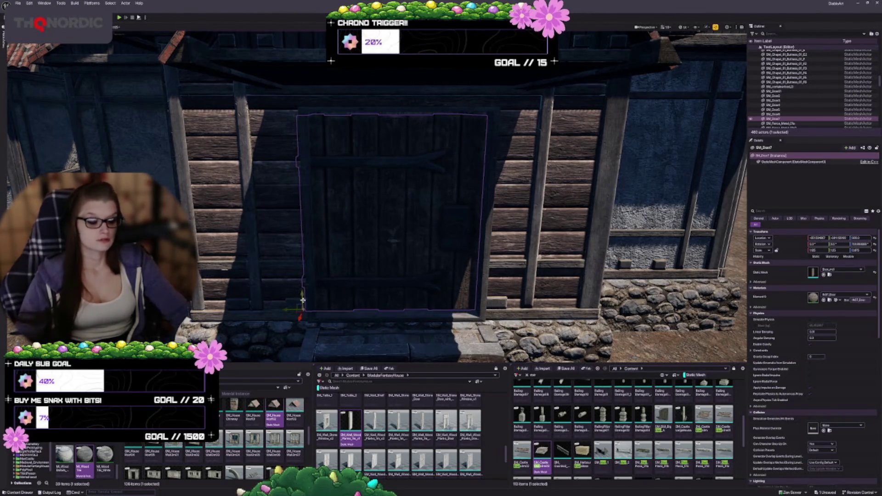
pyautogui.moveTo(388, 291); pyautogui.dragTo(384, 228)
pyautogui.click(340, 152)
pyautogui.press('f')
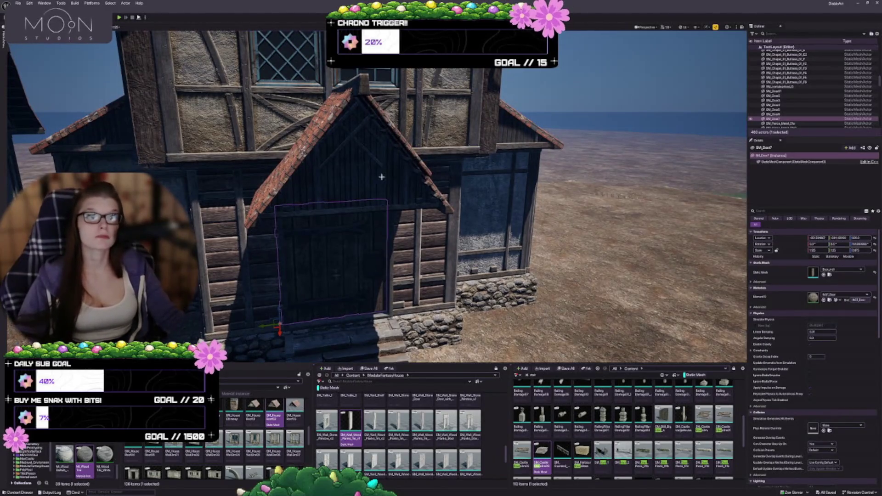
# - Select the 13-piece house, clear it, and rise to a high view of the house front
pyautogui.click(411, 228)
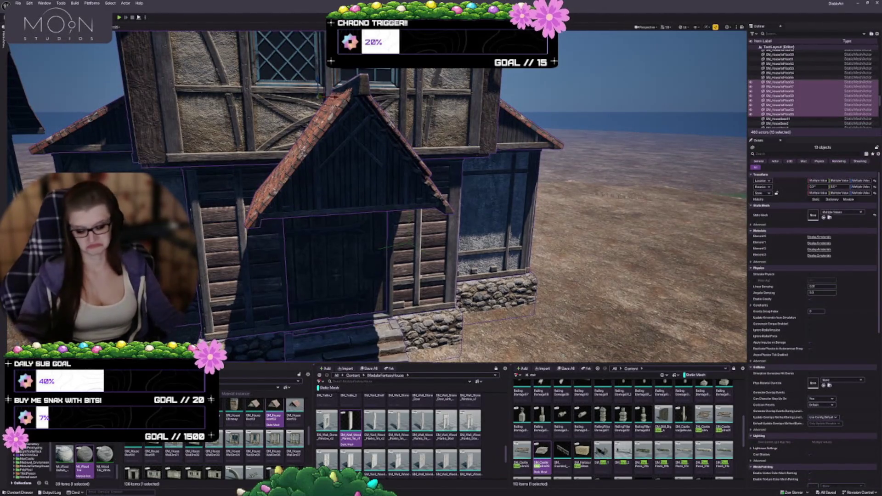
pyautogui.press('Escape')
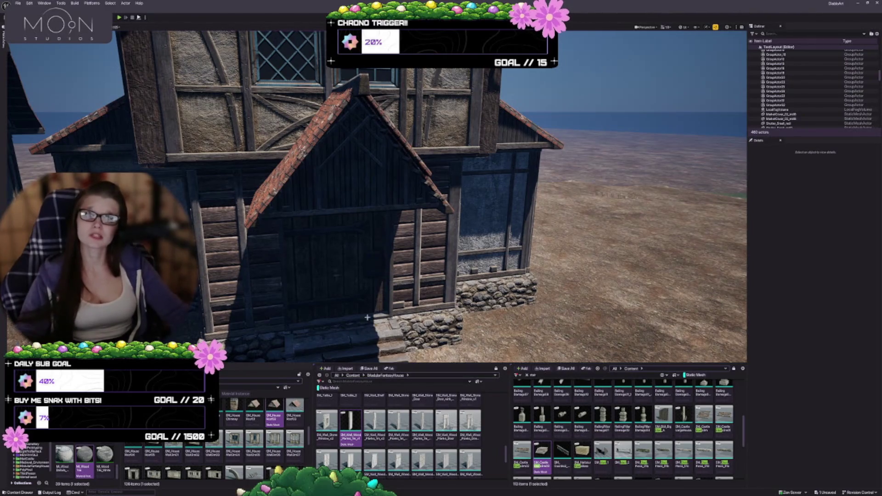
pyautogui.moveTo(416, 301); pyautogui.dragTo(413, 285)
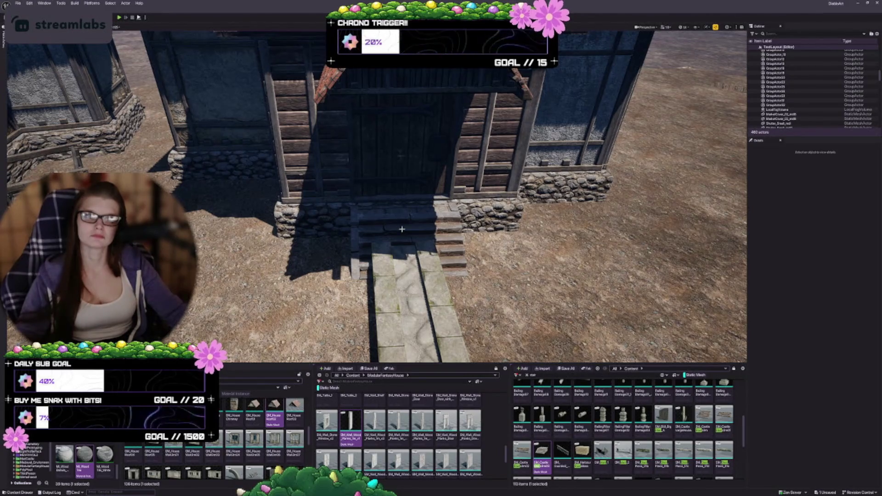
pyautogui.moveTo(400, 214); pyautogui.dragTo(399, 193)
pyautogui.moveTo(445, 236); pyautogui.dragTo(445, 188)
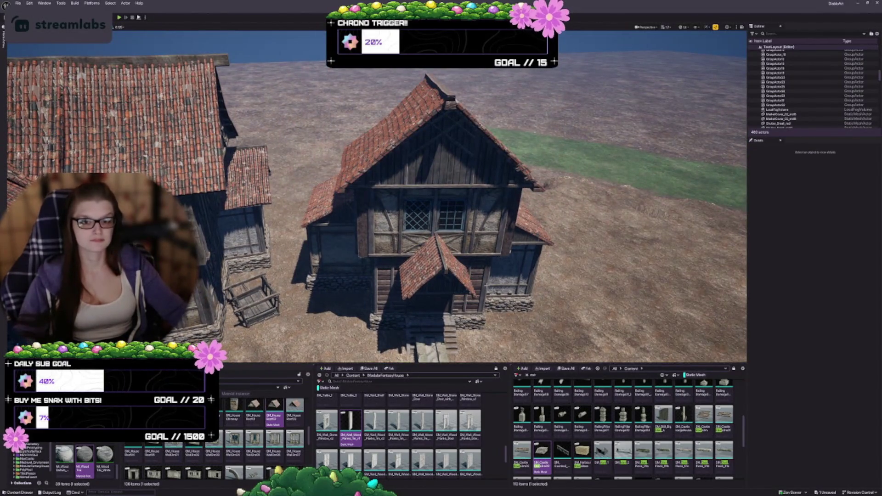
# - Reselect the 13-piece house group and shift it left toward the neighbouring house
pyautogui.click(455, 259)
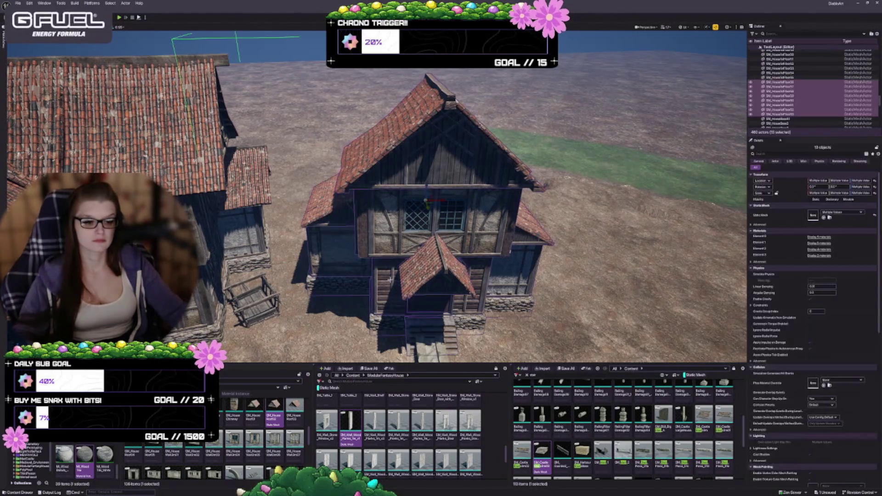
pyautogui.moveTo(458, 259); pyautogui.dragTo(458, 253)
pyautogui.scroll(5, 467, 266)
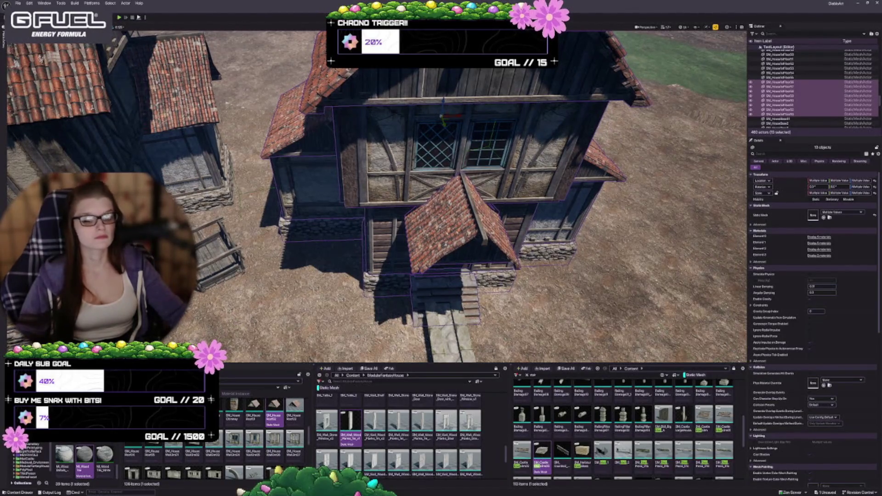
pyautogui.press('Left')
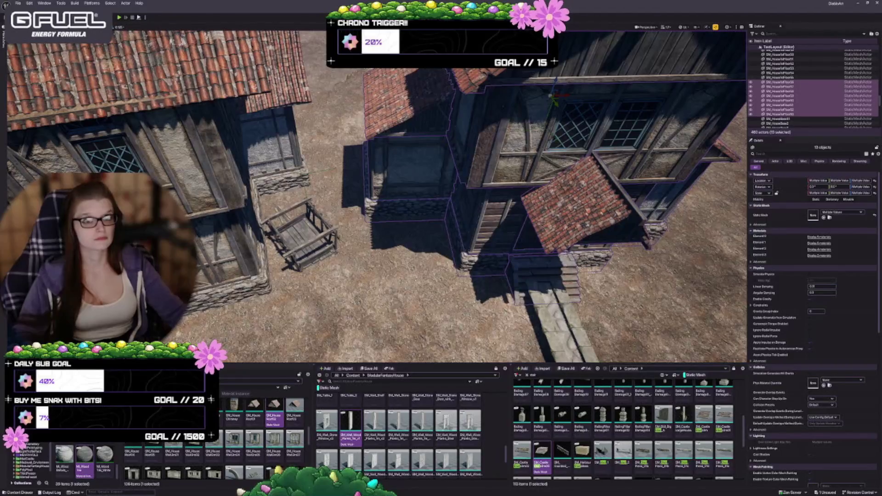
pyautogui.moveTo(555, 109); pyautogui.dragTo(531, 82)
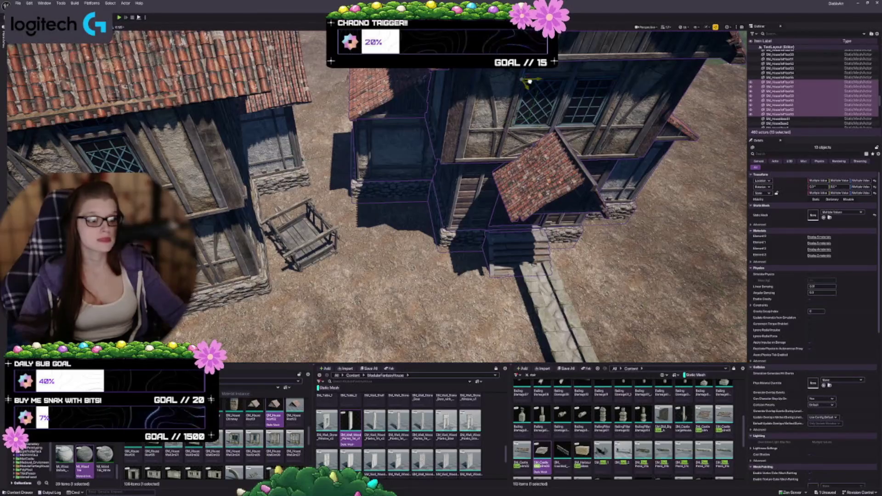
pyautogui.moveTo(522, 81); pyautogui.dragTo(513, 81)
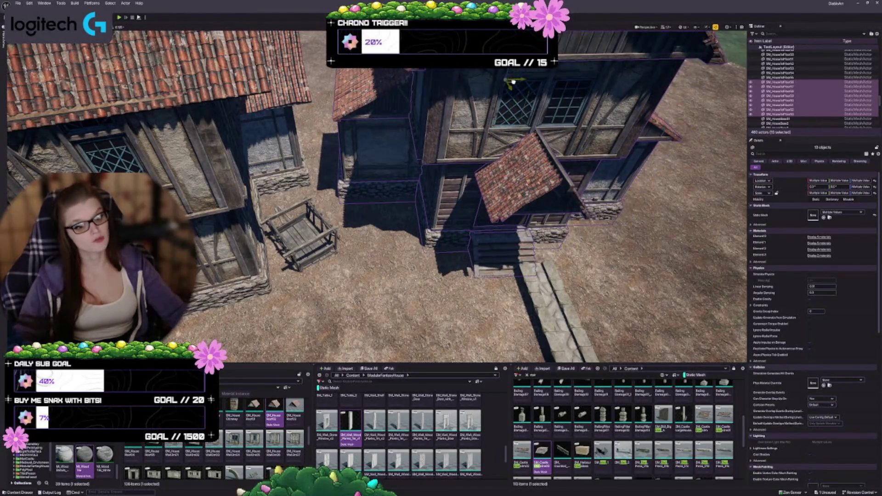
pyautogui.scroll(3, 507, 81)
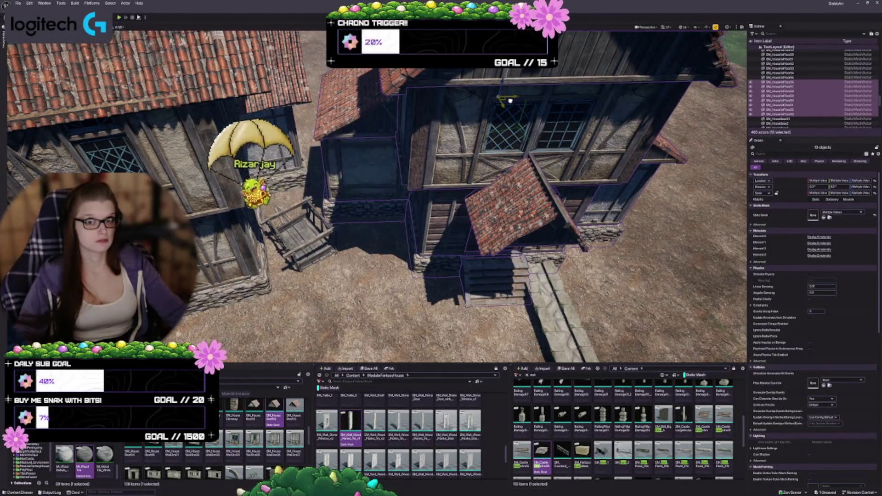
pyautogui.scroll(-1, 508, 93)
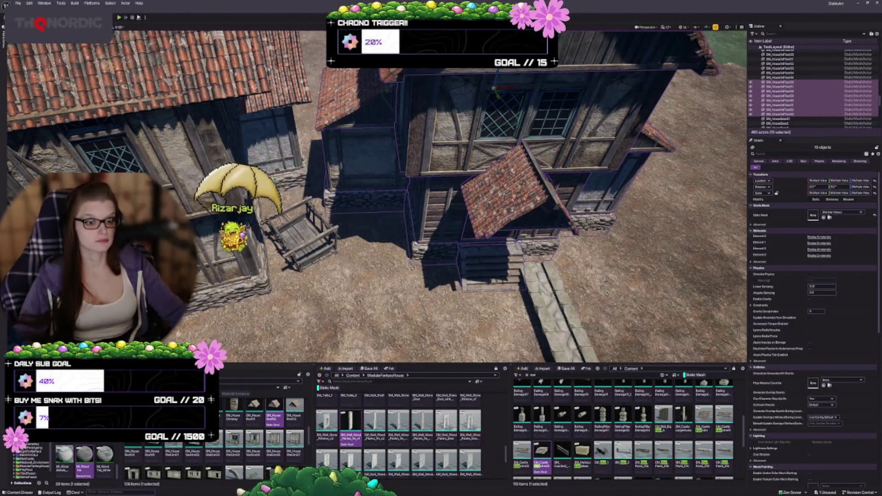
pyautogui.press('Escape')
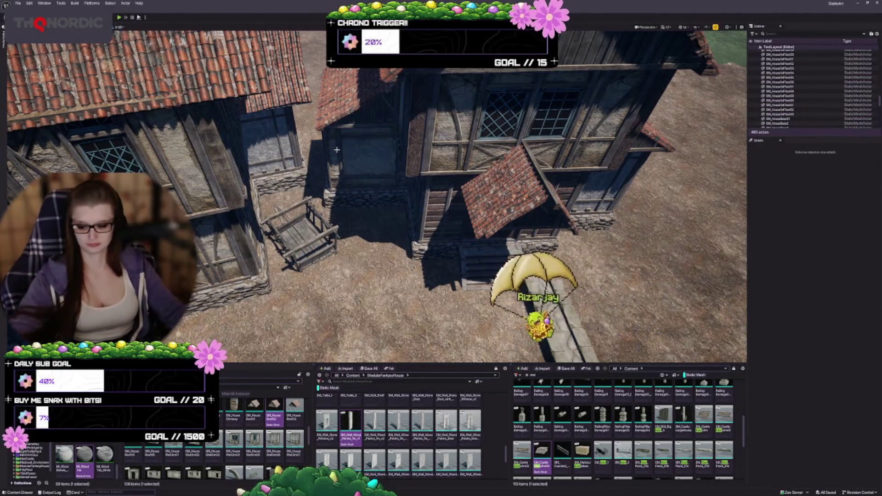
# - Orbit over the town, zoom toward the L-shaped stone curb and select curbstone01_6
pyautogui.moveTo(419, 209); pyautogui.dragTo(418, 312)
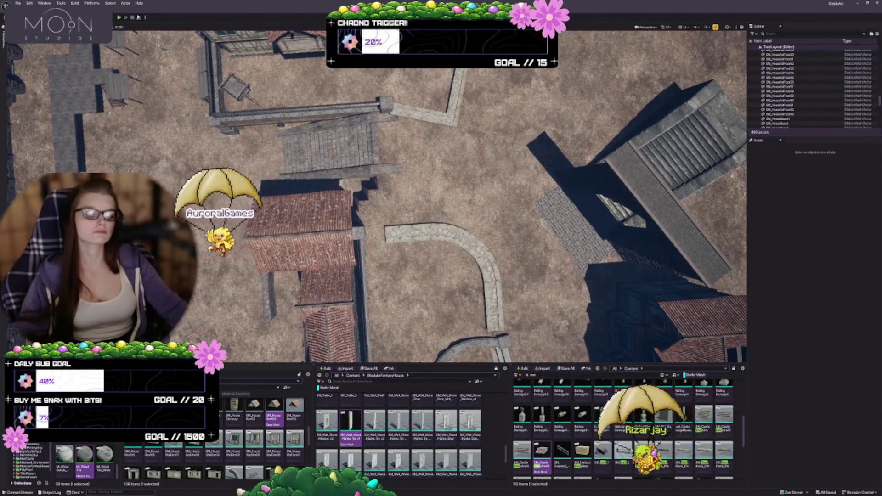
pyautogui.moveTo(428, 225); pyautogui.dragTo(471, 228)
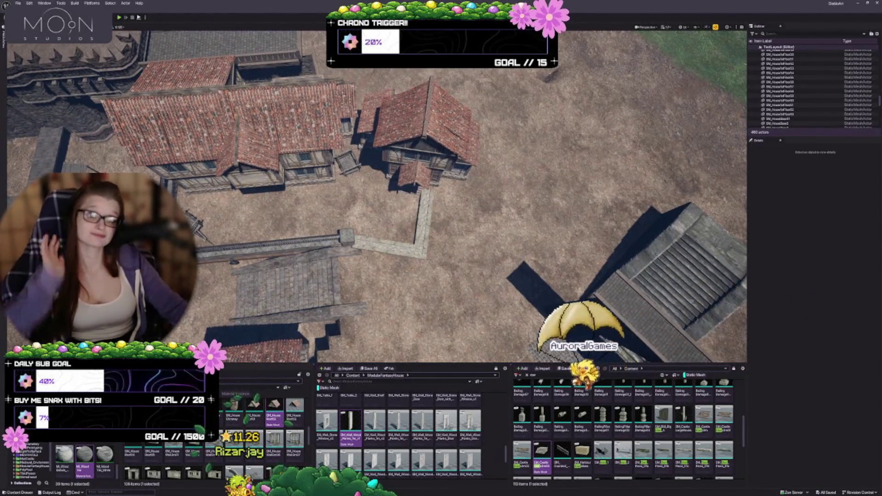
pyautogui.scroll(8, 399, 237)
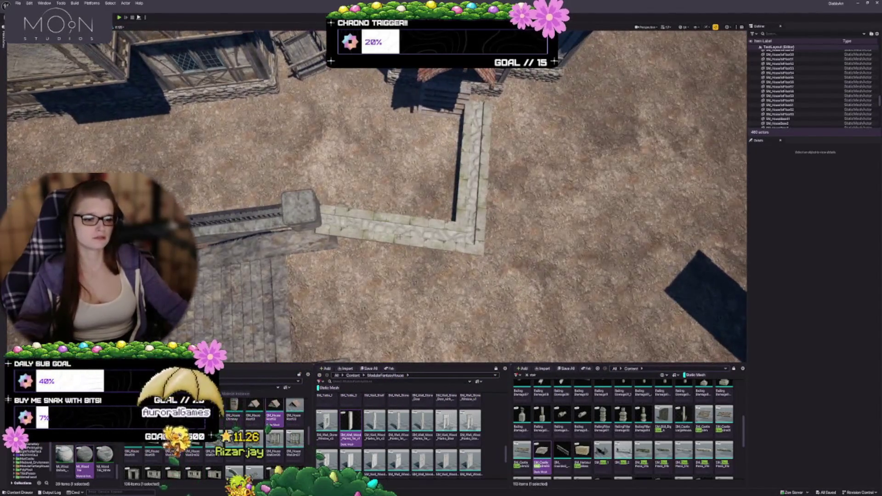
pyautogui.click(399, 237)
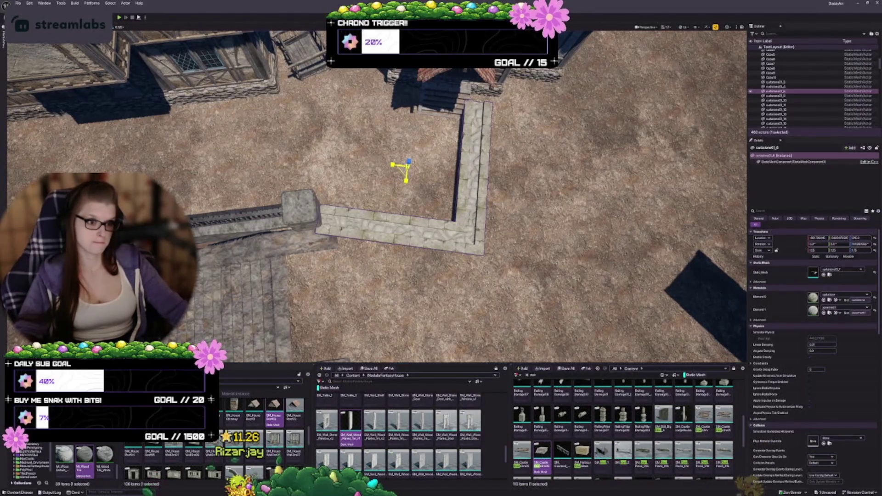
# - Try scaling and rotating the curb, then turn it back toward square
pyautogui.moveTo(405, 171)
pyautogui.mouseDown()
pyautogui.moveTo(413, 180)
pyautogui.moveTo(406, 172)
pyautogui.mouseUp()
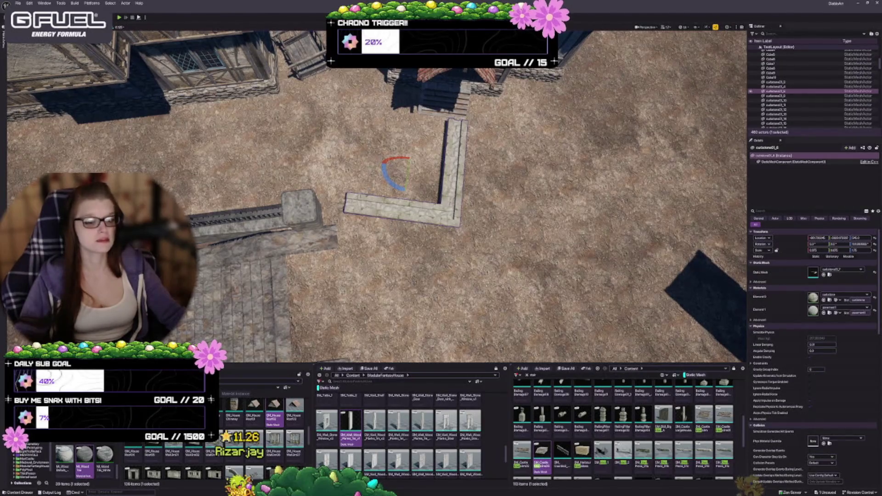
pyautogui.moveTo(405, 190); pyautogui.dragTo(405, 190)
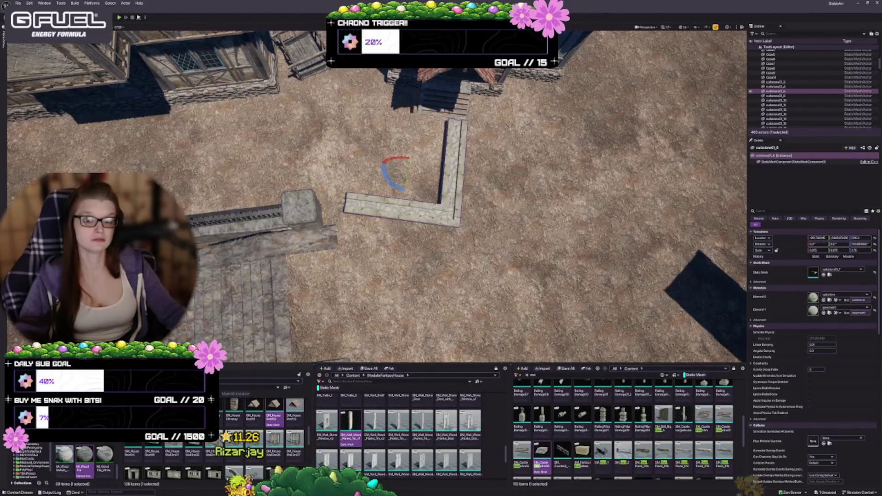
pyautogui.moveTo(405, 190); pyautogui.dragTo(407, 190)
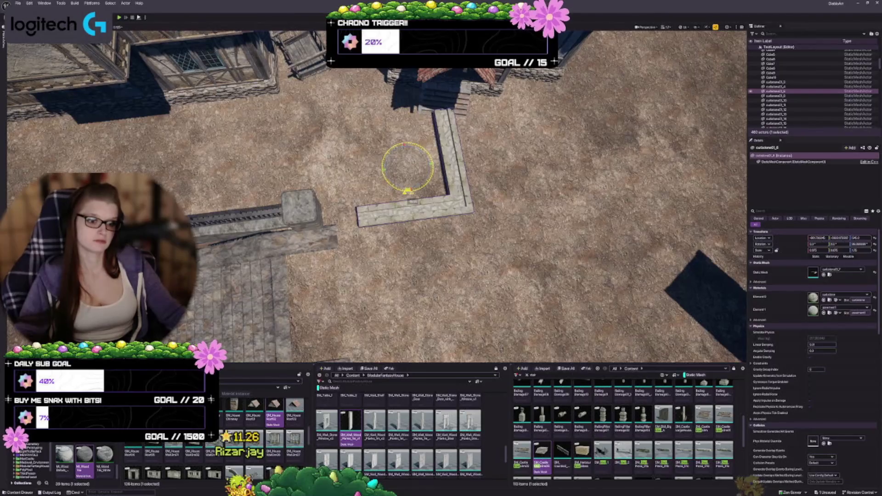
pyautogui.moveTo(407, 190)
pyautogui.mouseDown()
pyautogui.moveTo(360, 187)
pyautogui.moveTo(368, 178)
pyautogui.moveTo(358, 173)
pyautogui.moveTo(388, 173)
pyautogui.moveTo(328, 181)
pyautogui.mouseUp()
pyautogui.press('w')
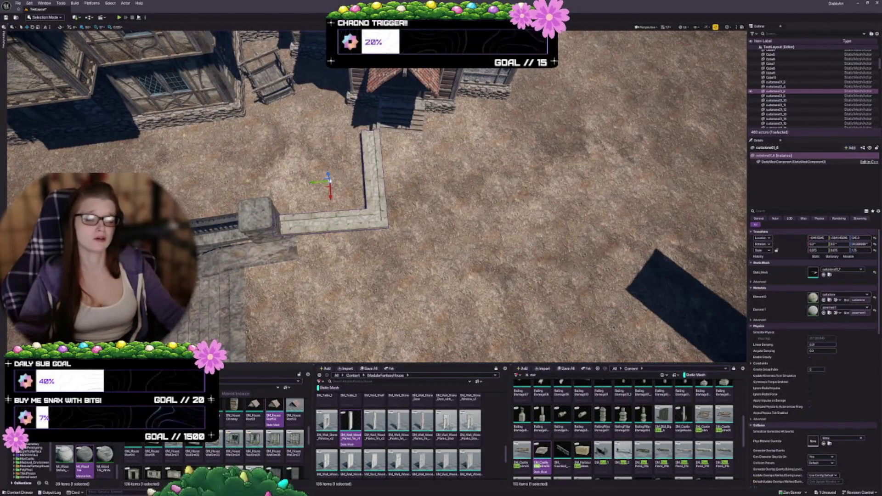
# - Rotate the L-shaped curb slightly clockwise, nudge it sideways, and deselect it
pyautogui.press('e')
pyautogui.moveTo(335, 191); pyautogui.dragTo(313, 206)
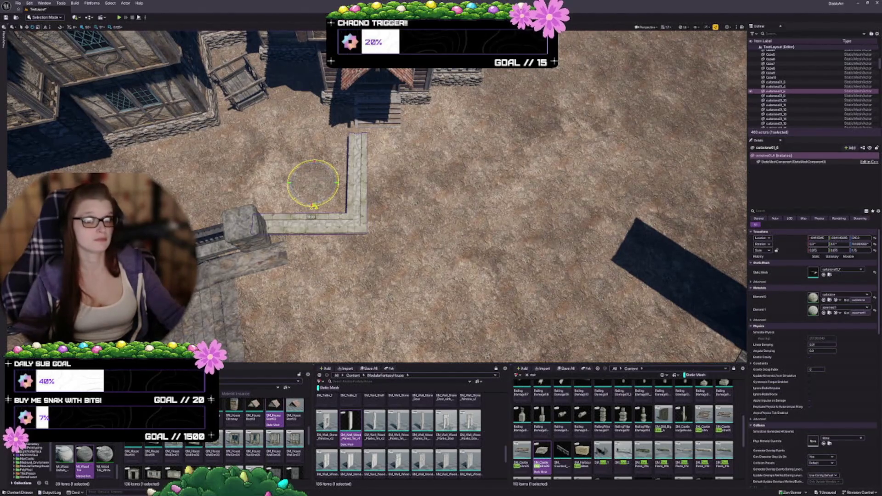
pyautogui.moveTo(313, 206); pyautogui.dragTo(315, 207)
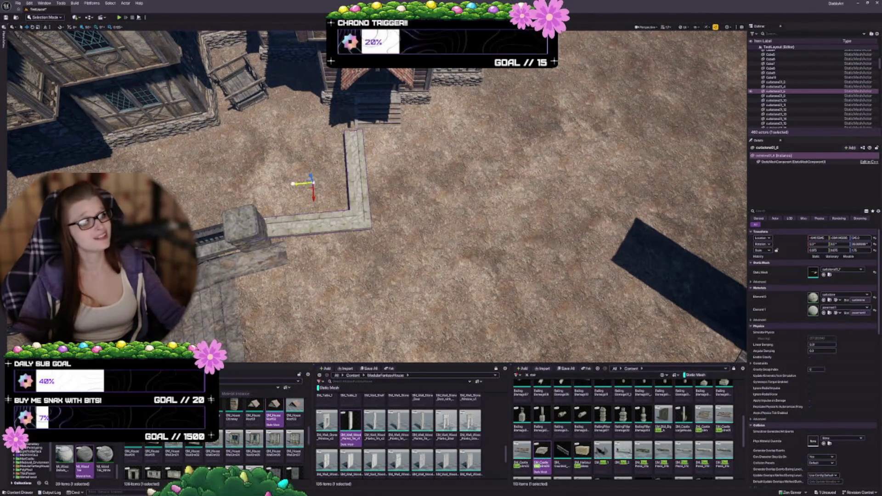
pyautogui.moveTo(295, 184); pyautogui.dragTo(353, 163)
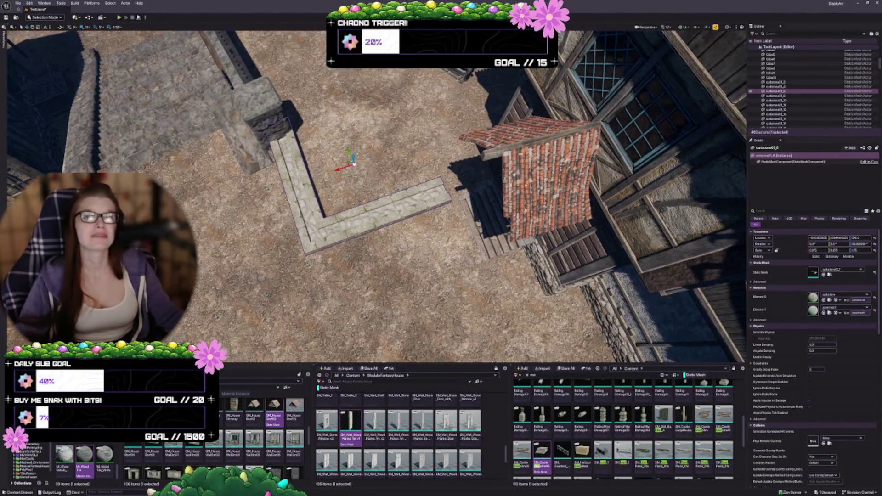
pyautogui.press('Escape')
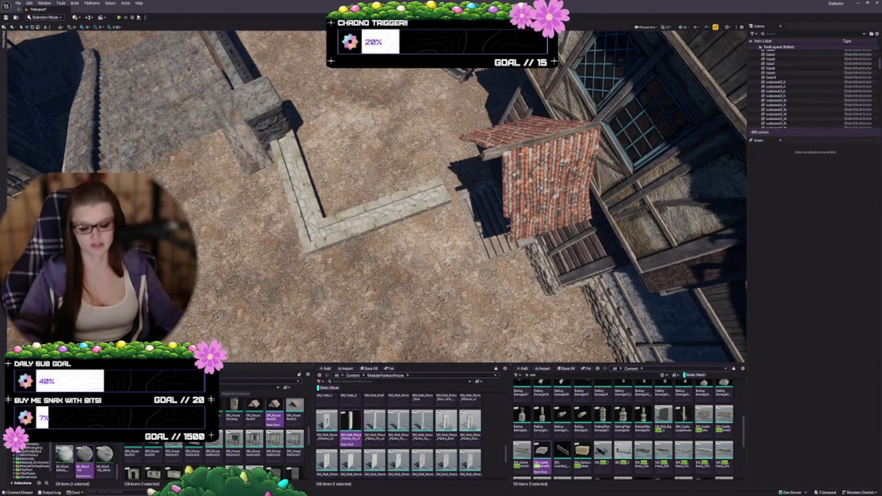
# - Fly over the houses to the walled yard and select the SM_Wagon02 wooden cart
pyautogui.moveTo(376, 197); pyautogui.dragTo(459, 193)
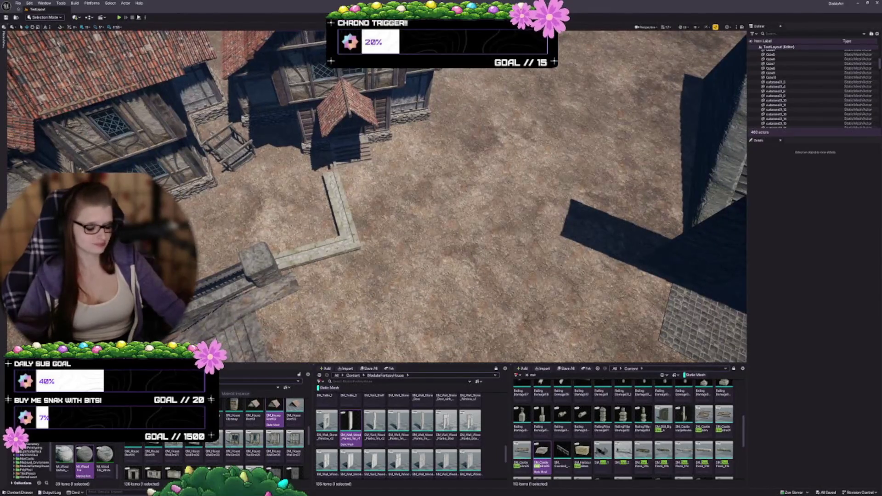
pyautogui.moveTo(377, 198); pyautogui.dragTo(367, 220)
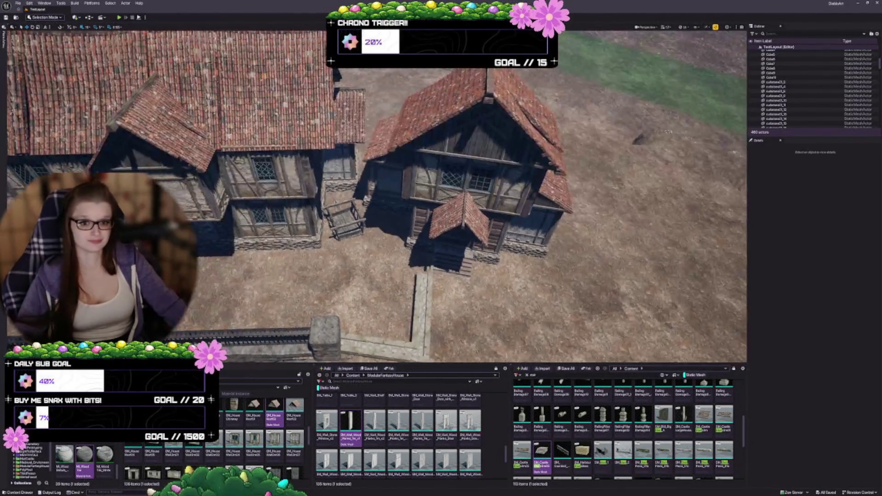
pyautogui.moveTo(429, 187)
pyautogui.mouseDown()
pyautogui.moveTo(408, 216)
pyautogui.moveTo(429, 187)
pyautogui.mouseUp()
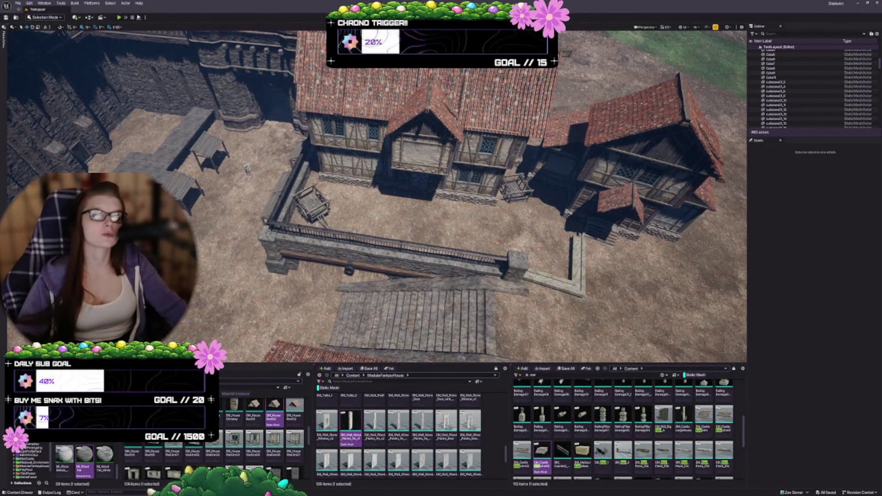
pyautogui.moveTo(376, 197)
pyautogui.mouseDown()
pyautogui.moveTo(372, 209)
pyautogui.moveTo(333, 209)
pyautogui.mouseUp()
pyautogui.click(290, 225)
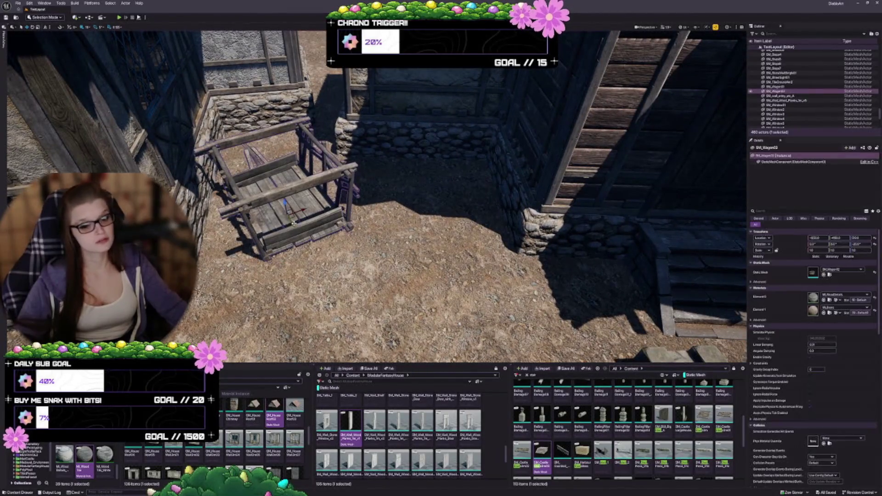
# - Move the cart down-right on the ground, turn it around 170°, and save the map
pyautogui.moveTo(275, 226)
pyautogui.mouseDown()
pyautogui.moveTo(267, 202)
pyautogui.moveTo(300, 238)
pyautogui.mouseUp()
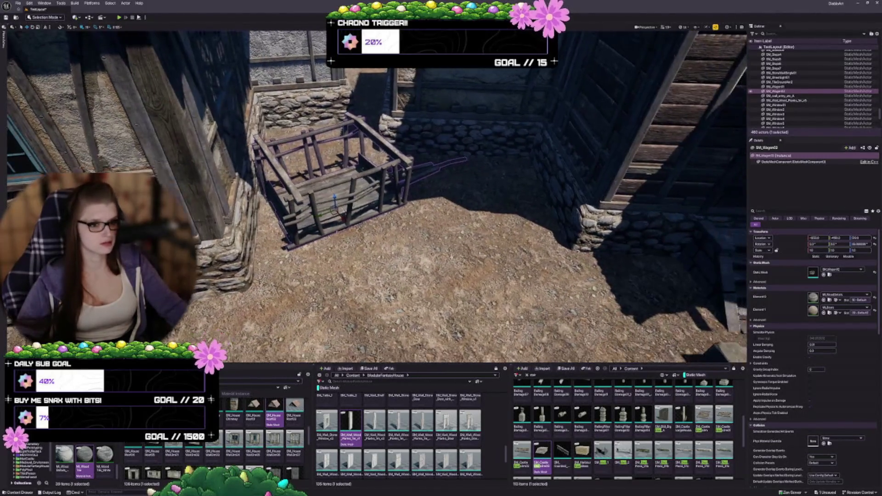
pyautogui.moveTo(334, 214); pyautogui.dragTo(339, 229)
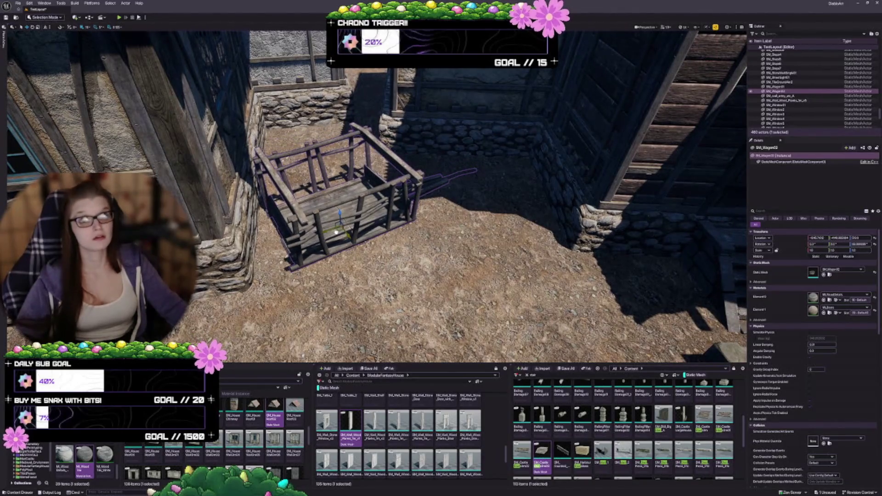
pyautogui.moveTo(337, 233)
pyautogui.mouseDown()
pyautogui.moveTo(333, 242)
pyautogui.moveTo(338, 236)
pyautogui.mouseUp()
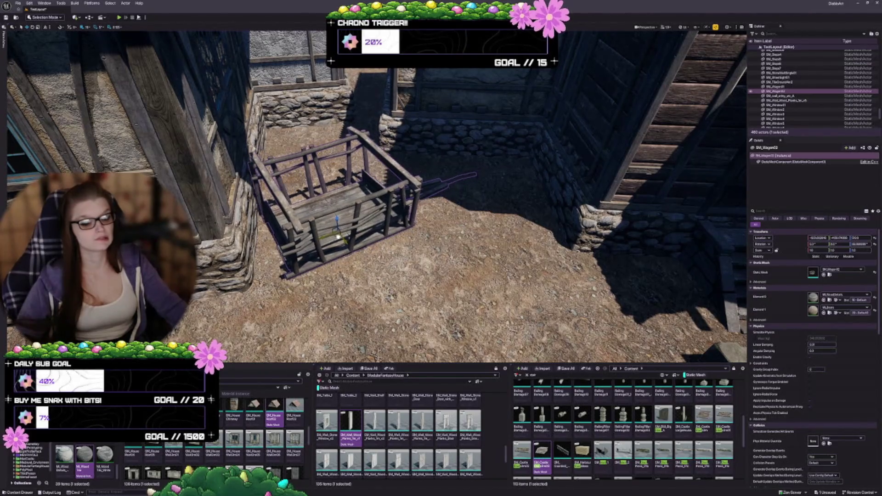
pyautogui.press('e')
pyautogui.moveTo(338, 250); pyautogui.dragTo(348, 248)
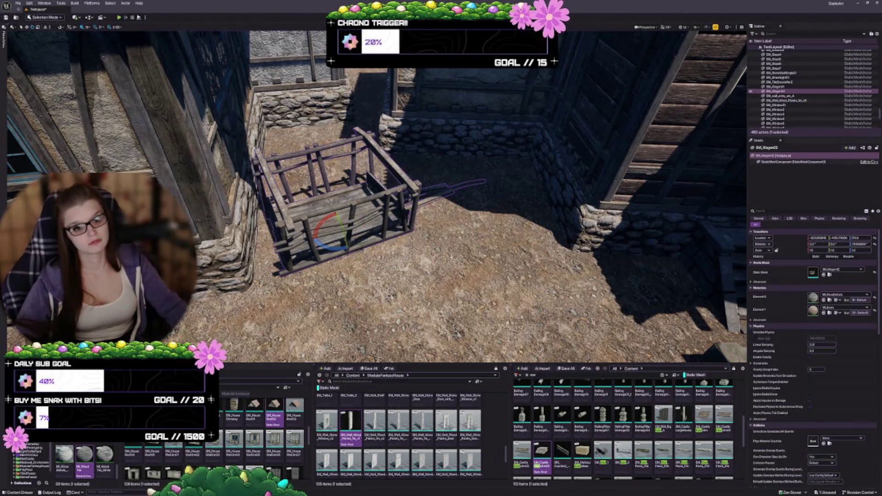
pyautogui.press('Escape')
pyautogui.hotkey('ctrl', 's')
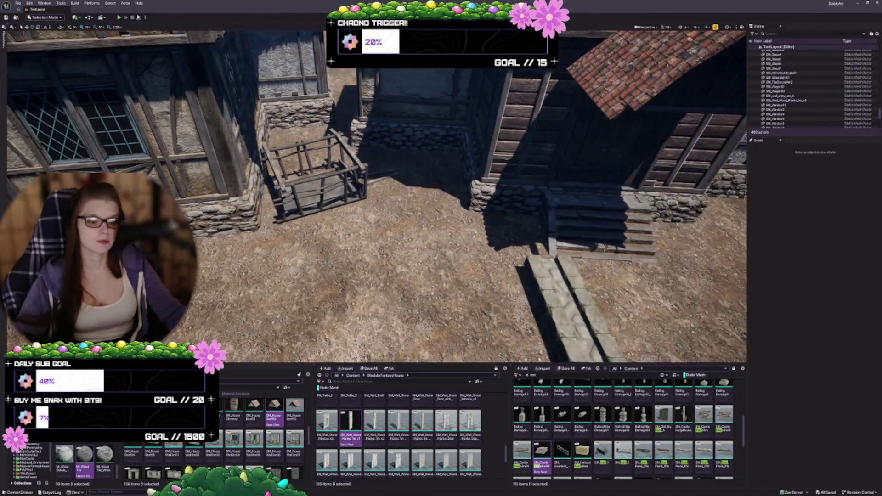
# - Shift the wagon slightly back against the stone foundation and deselect it
pyautogui.click(312, 188)
pyautogui.press('w')
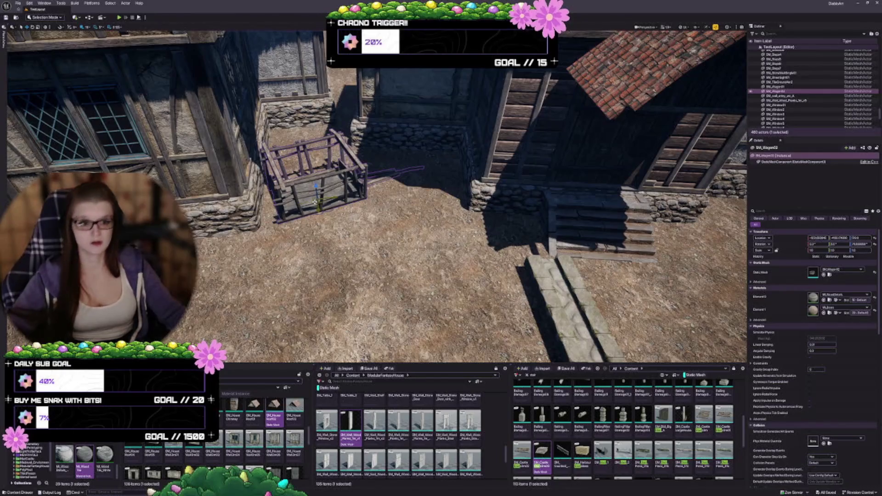
pyautogui.moveTo(318, 206); pyautogui.dragTo(333, 192)
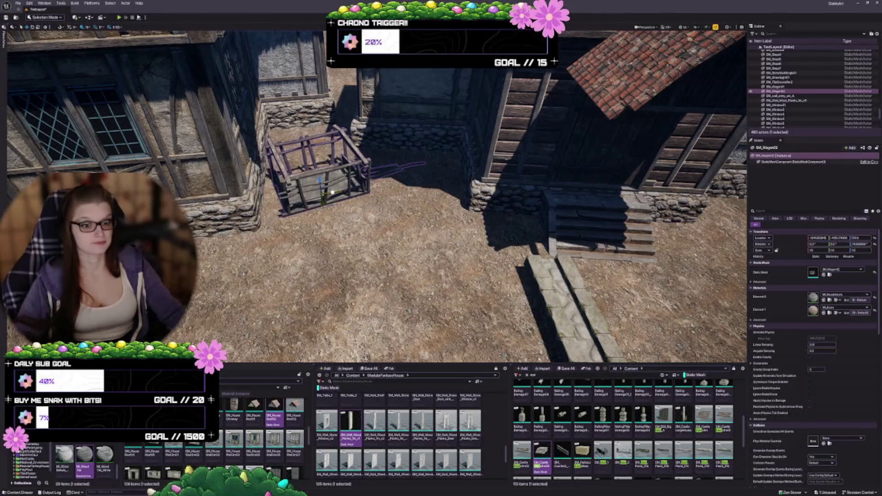
pyautogui.press('Escape')
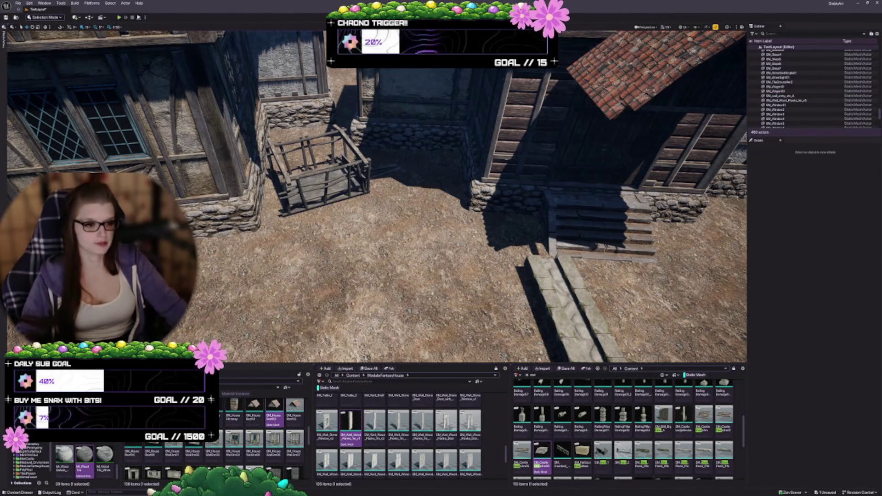
pyautogui.moveTo(376, 198); pyautogui.dragTo(376, 170)
# - Filter the Content Browser to 'barrel' meshes
pyautogui.moveTo(413, 262); pyautogui.dragTo(413, 271)
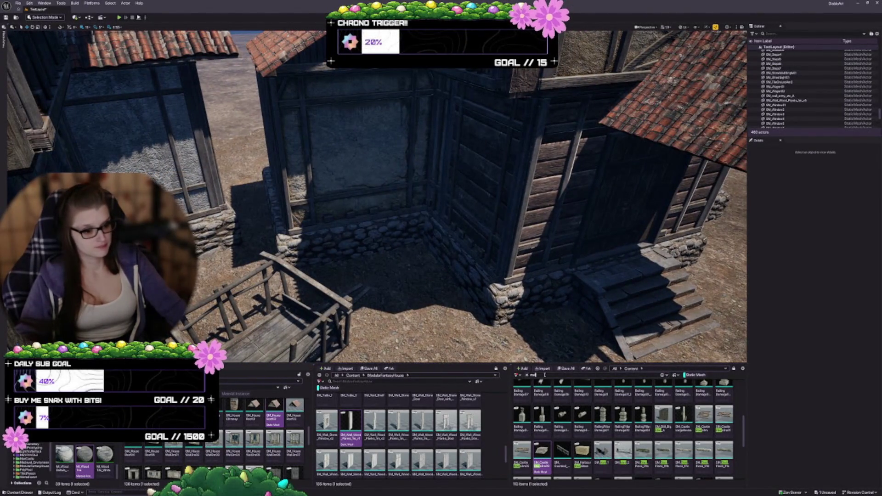
pyautogui.press('BackSpace')
pyautogui.press('BackSpace')
pyautogui.write('barrel')
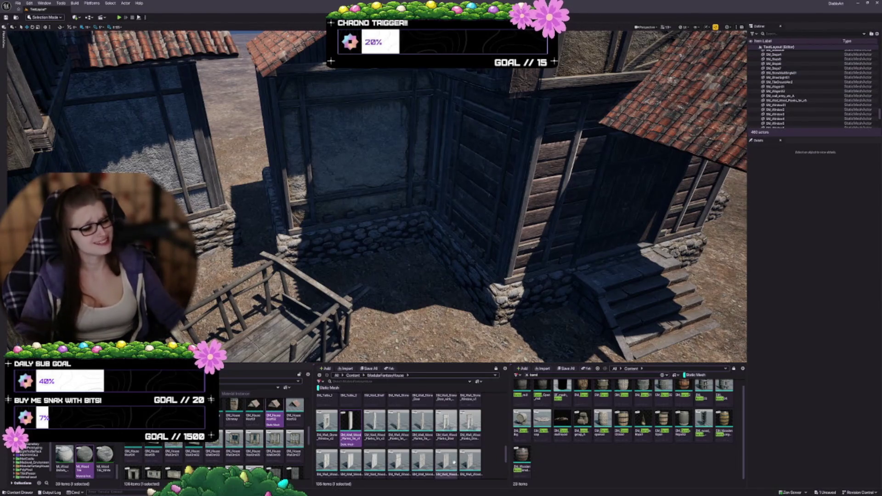
pyautogui.scroll(1, 575, 456)
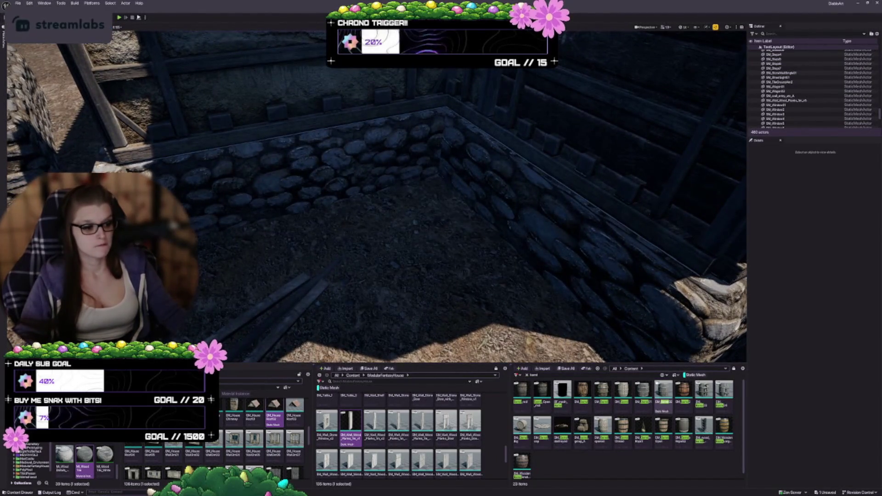
# - Place a barrel in the stone-walled corner, then search for container meshes ('consr')
pyautogui.moveTo(622, 391)
pyautogui.mouseDown()
pyautogui.moveTo(384, 222)
pyautogui.moveTo(391, 237)
pyautogui.mouseUp()
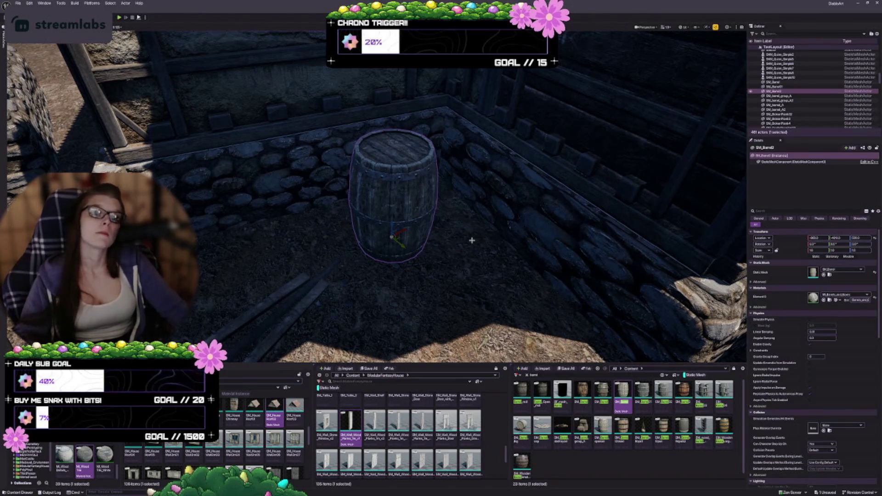
pyautogui.moveTo(520, 246)
pyautogui.mouseDown()
pyautogui.moveTo(543, 239)
pyautogui.moveTo(509, 220)
pyautogui.mouseUp()
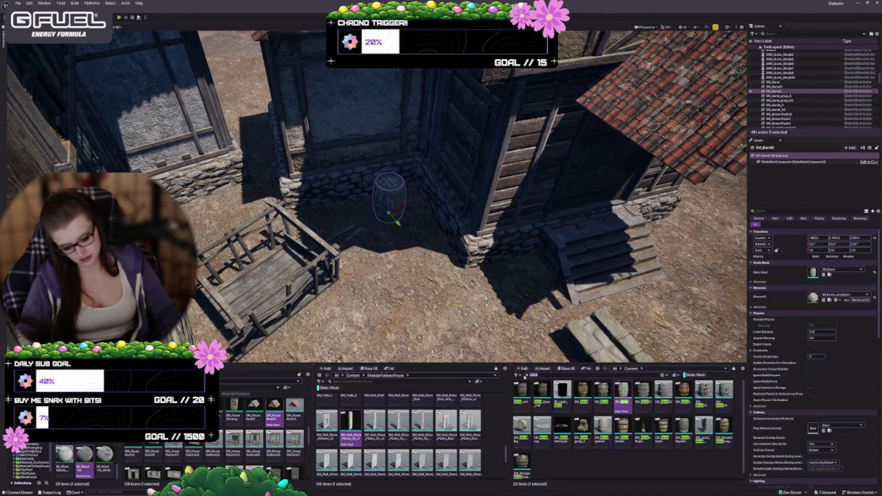
pyautogui.write('cons')
pyautogui.write('r')
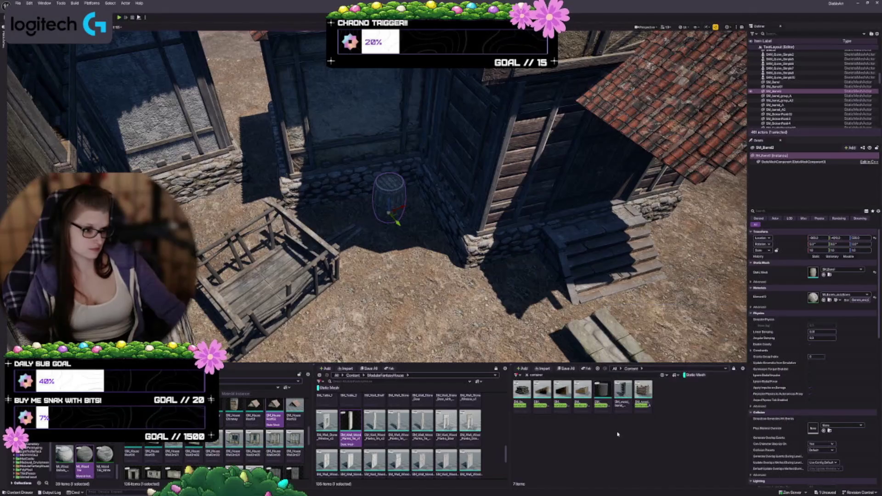
# - Try a container mesh beside the barrel, inspect it, and delete it
pyautogui.moveTo(602, 391)
pyautogui.mouseDown()
pyautogui.moveTo(465, 336)
pyautogui.moveTo(371, 253)
pyautogui.moveTo(394, 248)
pyautogui.mouseUp()
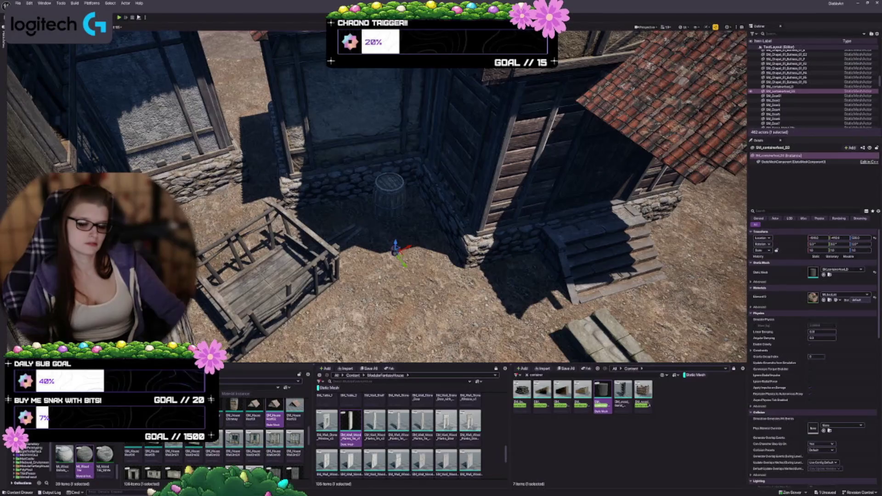
pyautogui.press('f')
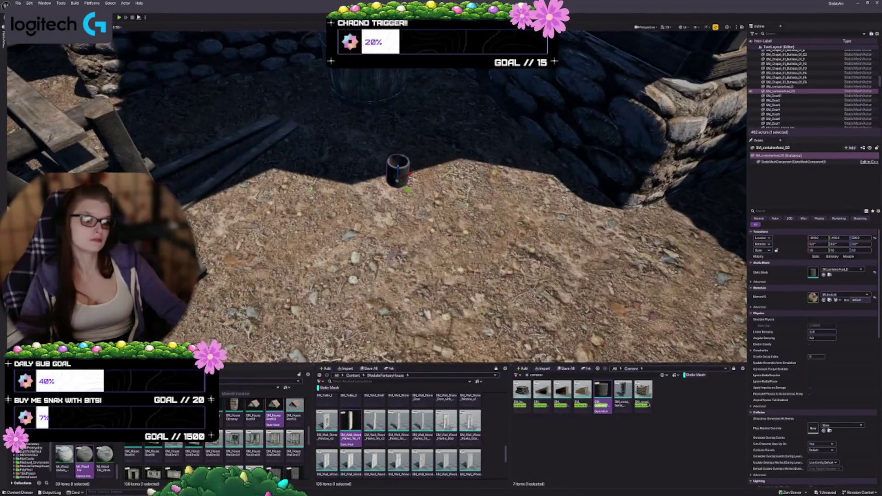
pyautogui.scroll(2, 418, 186)
pyautogui.scroll(5, 418, 186)
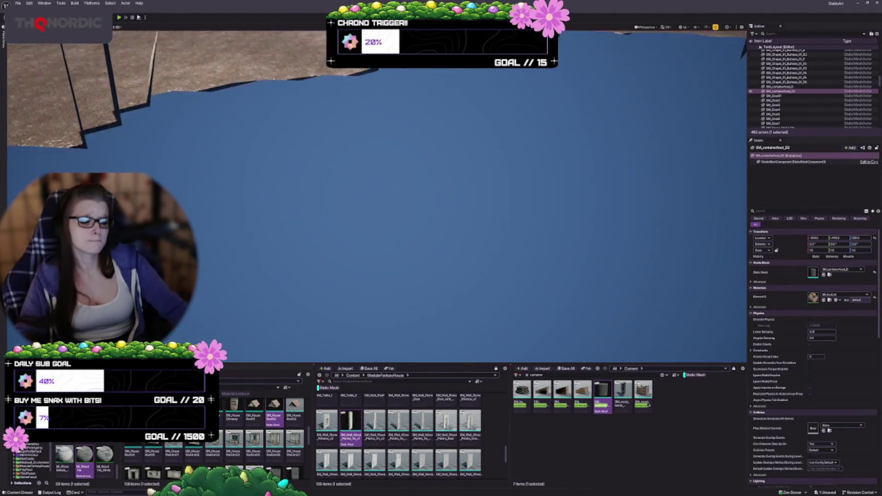
pyautogui.scroll(1, 410, 182)
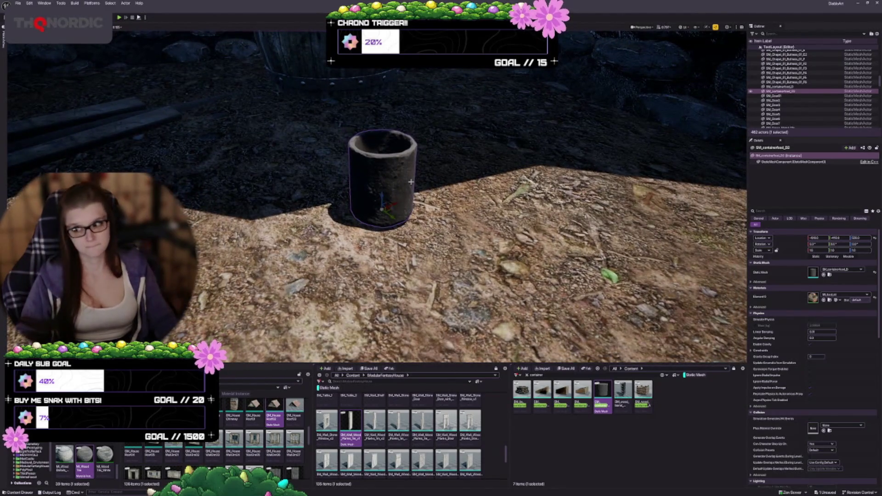
pyautogui.press('Delete')
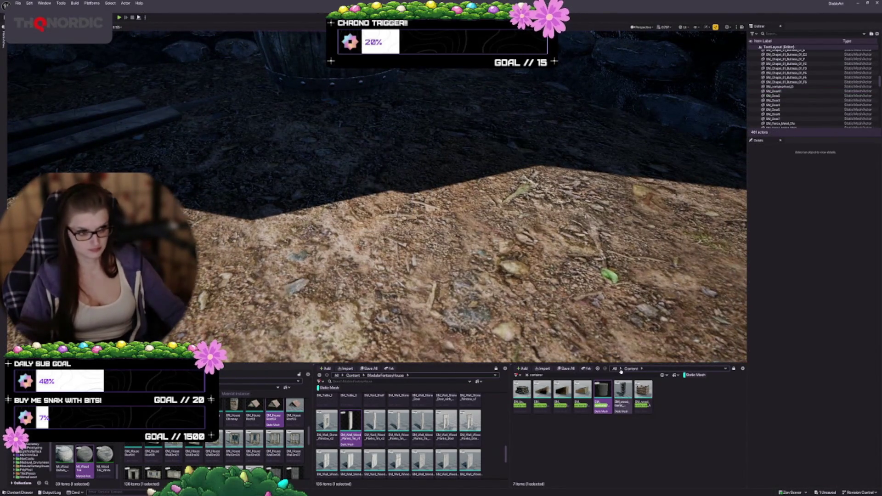
# - Clear the container search and asset selection, then search for barrels again
pyautogui.click(554, 375)
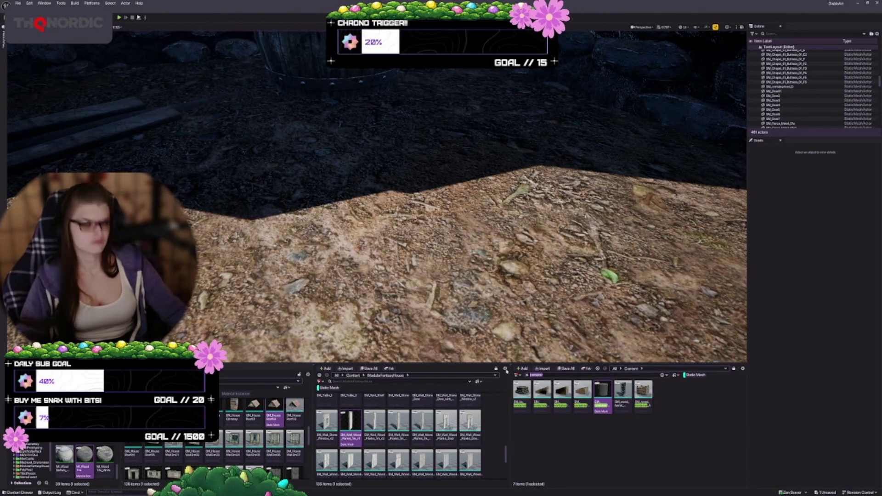
pyautogui.press('BackSpace')
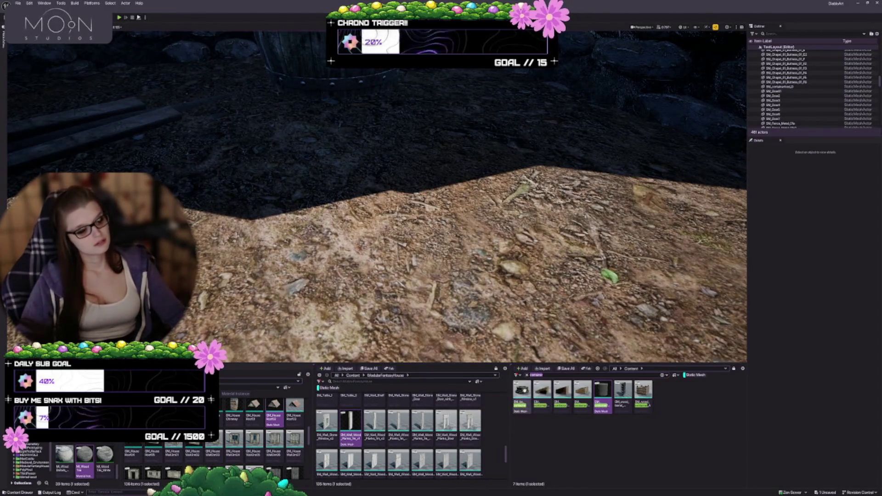
pyautogui.click(566, 419)
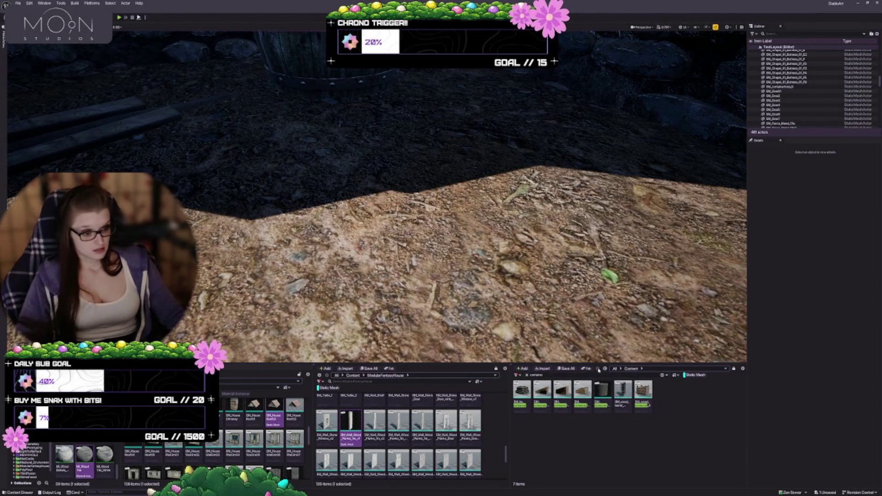
pyautogui.click(532, 376)
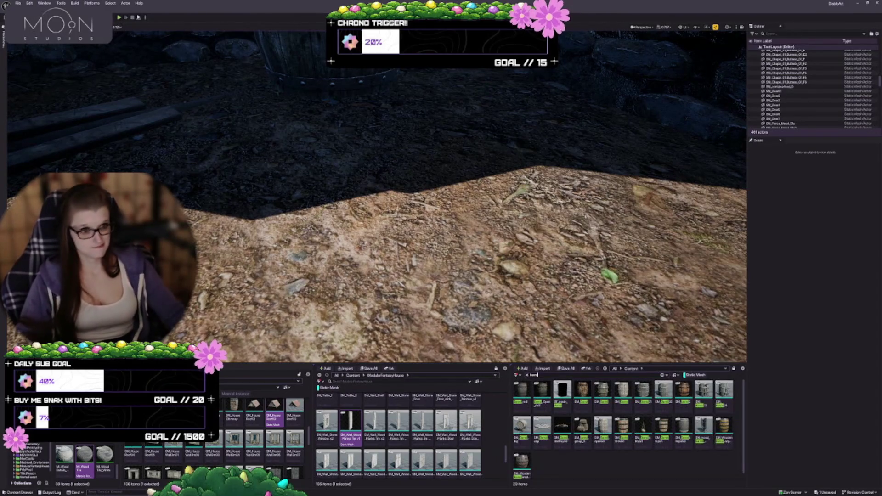
# - Select the old barrel in the corner, undo its mesh change, and delete it
pyautogui.scroll(-5, 353, 181)
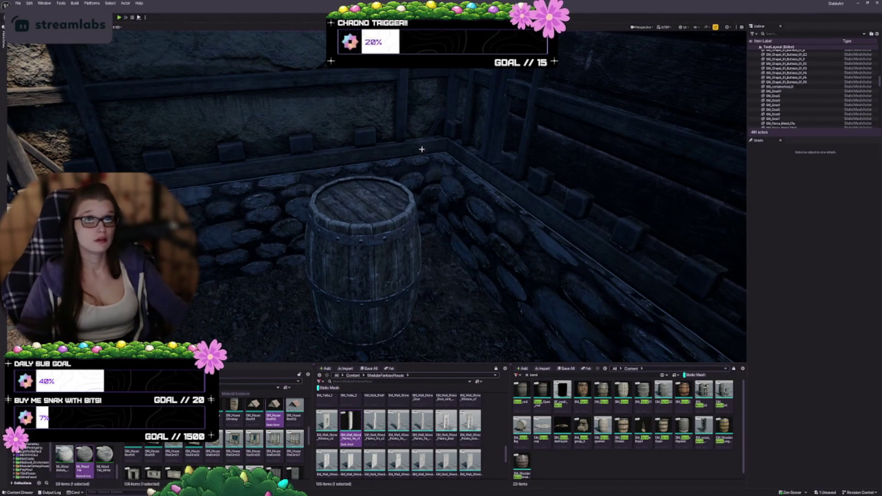
pyautogui.scroll(-3, 384, 224)
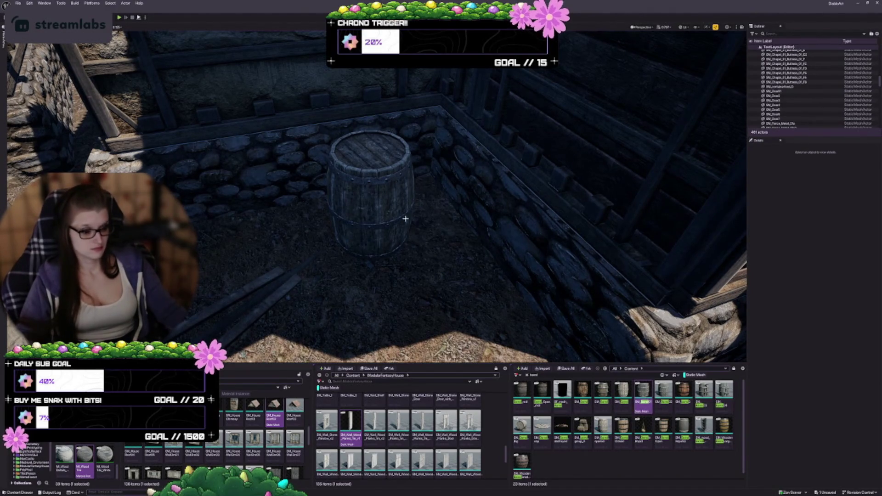
pyautogui.click(390, 202)
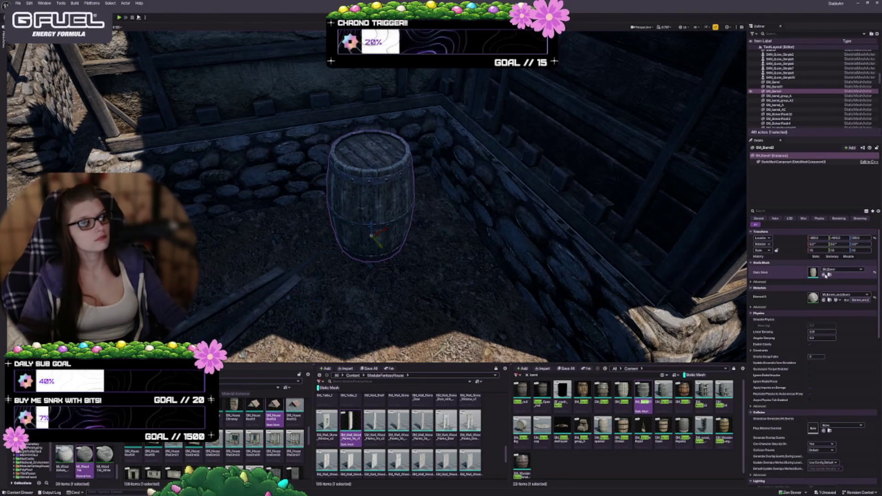
pyautogui.press('f')
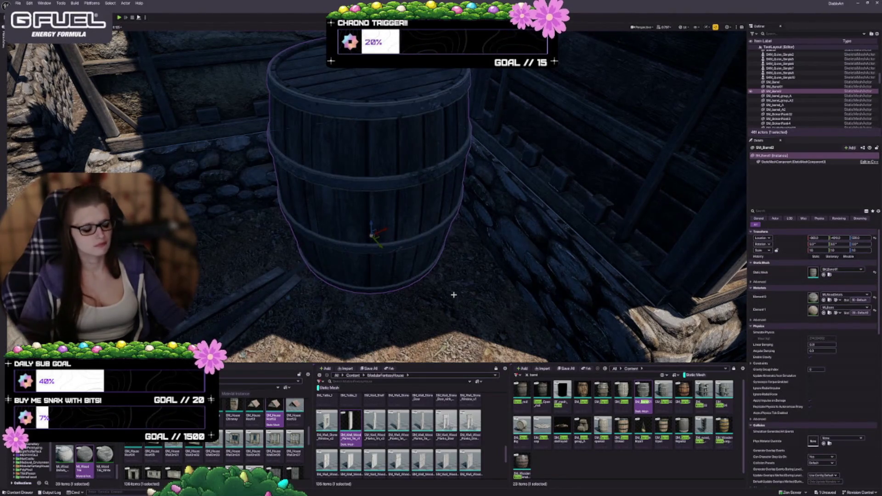
pyautogui.hotkey('ctrl', 'z')
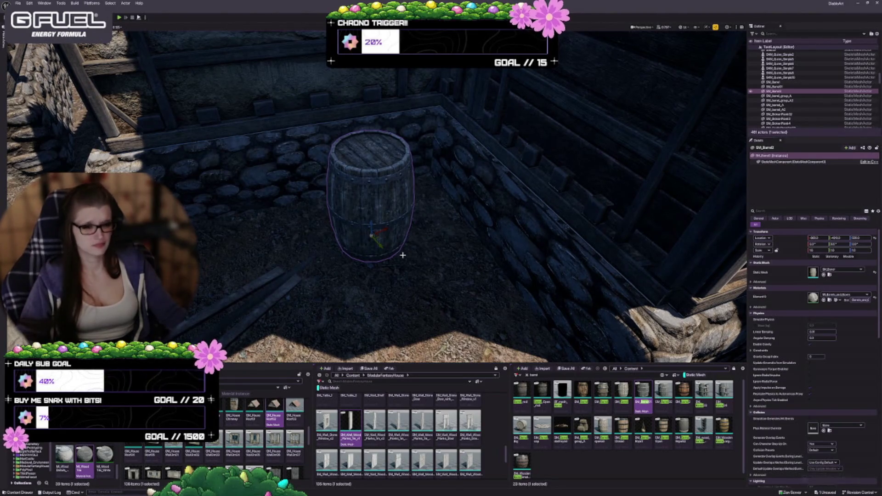
pyautogui.scroll(-4, 383, 228)
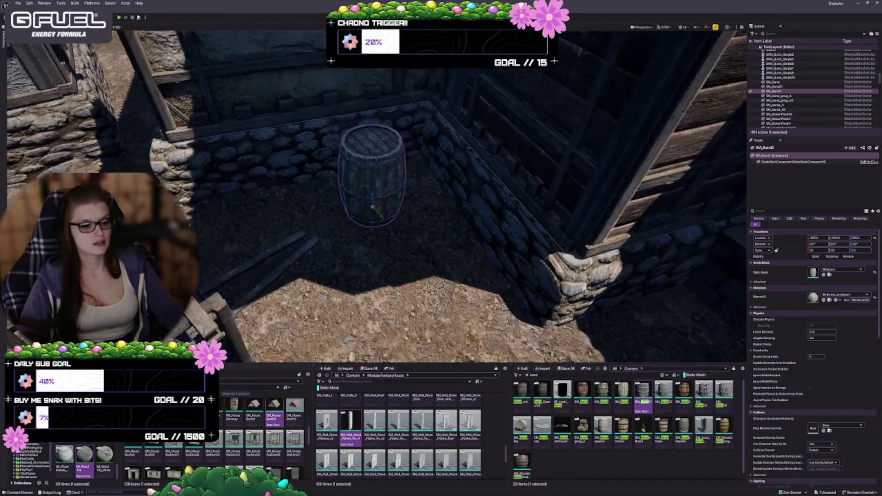
pyautogui.press('Delete')
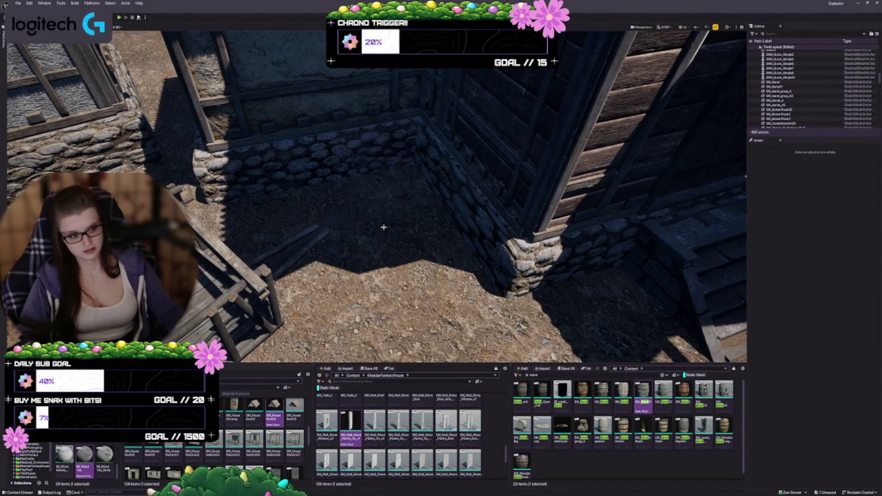
# - Place a new barrel, scale it to about 0.6, and move it into the corner
pyautogui.moveTo(710, 400)
pyautogui.mouseDown()
pyautogui.moveTo(362, 205)
pyautogui.moveTo(370, 191)
pyautogui.moveTo(379, 213)
pyautogui.mouseUp()
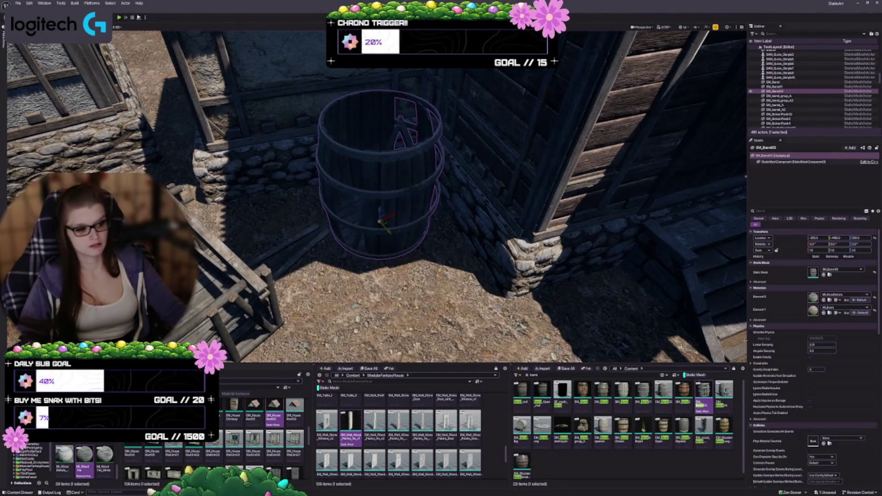
pyautogui.click(723, 392)
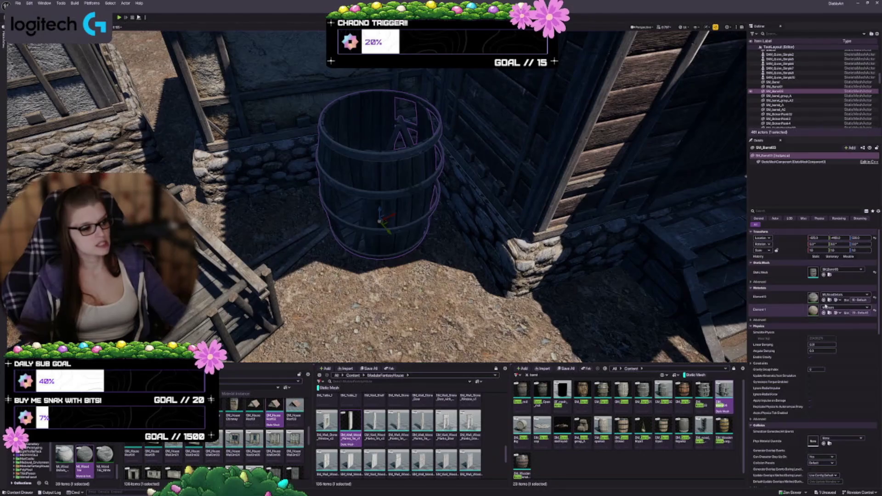
pyautogui.click(823, 275)
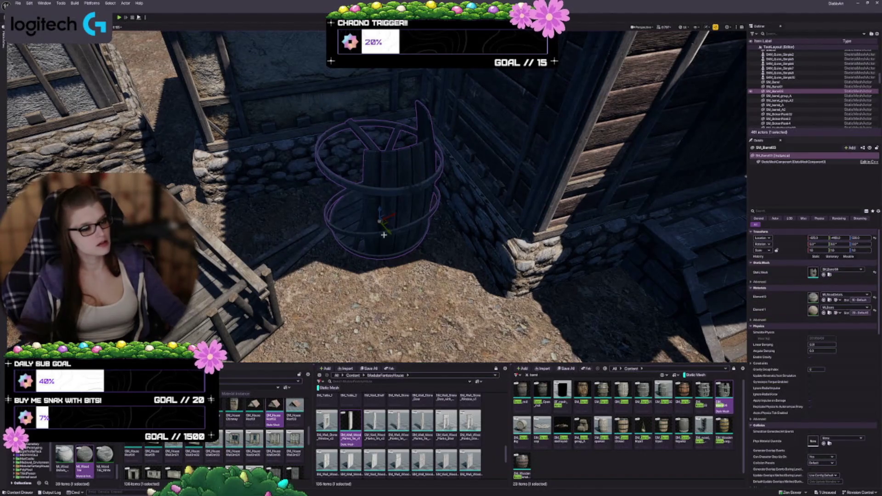
pyautogui.hotkey('ctrl', 'z')
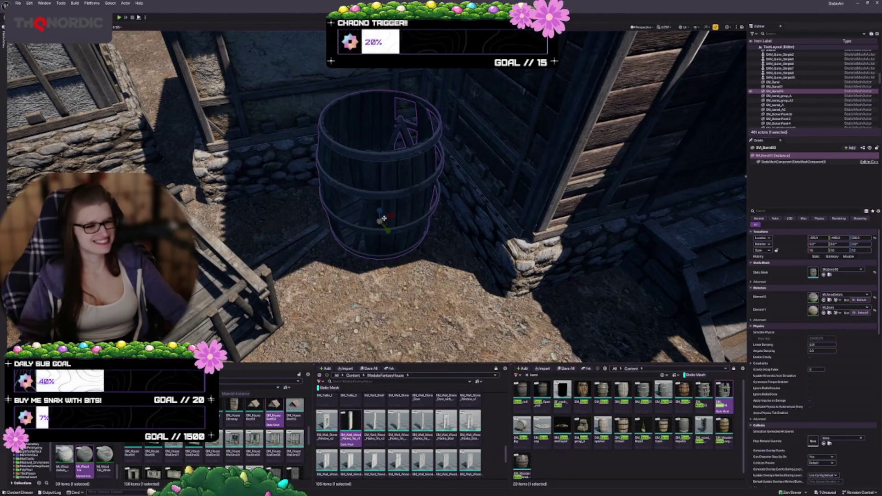
pyautogui.moveTo(380, 223); pyautogui.dragTo(379, 223)
pyautogui.press('f')
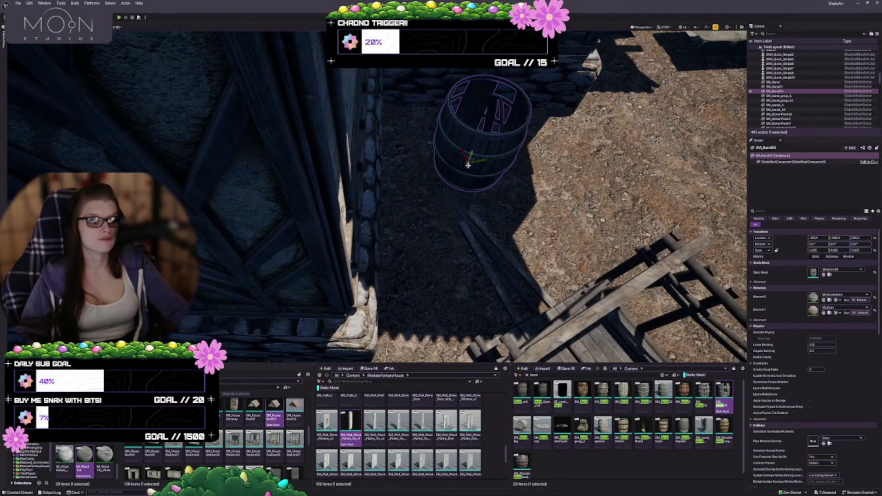
pyautogui.moveTo(469, 162)
pyautogui.mouseDown()
pyautogui.moveTo(414, 128)
pyautogui.moveTo(424, 129)
pyautogui.moveTo(423, 113)
pyautogui.moveTo(395, 74)
pyautogui.moveTo(496, 125)
pyautogui.moveTo(360, 246)
pyautogui.moveTo(366, 280)
pyautogui.moveTo(323, 285)
pyautogui.mouseUp()
pyautogui.press('Escape')
# - Rotate the barrel by -10° and check it beside the fence and wall
pyautogui.click(360, 246)
pyautogui.press('e')
pyautogui.press('Escape')
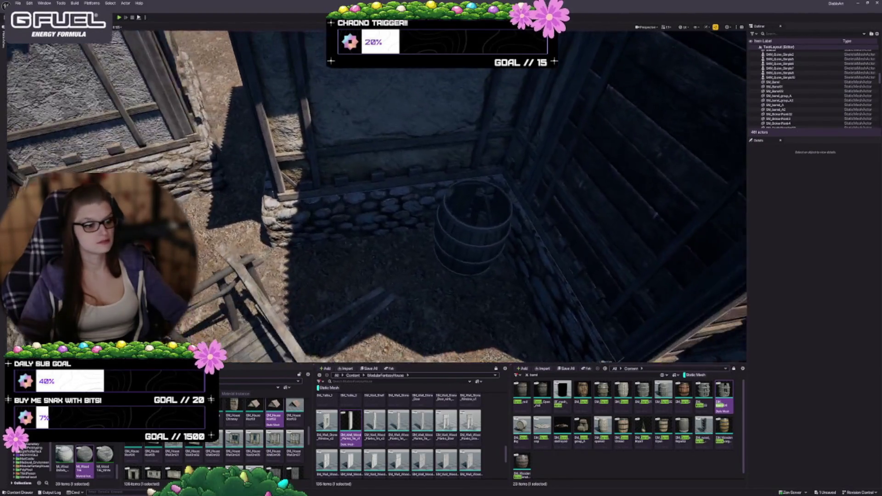
pyautogui.moveTo(394, 274); pyautogui.dragTo(394, 274)
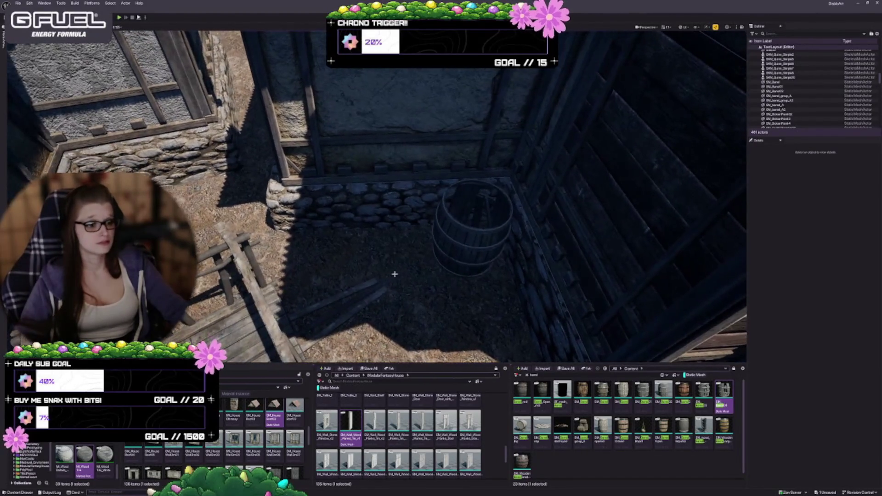
pyautogui.moveTo(454, 256); pyautogui.dragTo(453, 251)
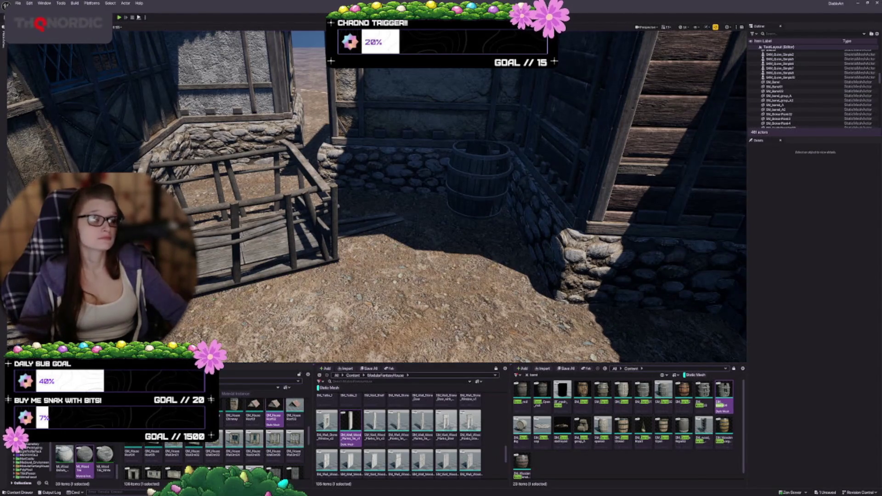
pyautogui.moveTo(298, 132); pyautogui.dragTo(269, 177)
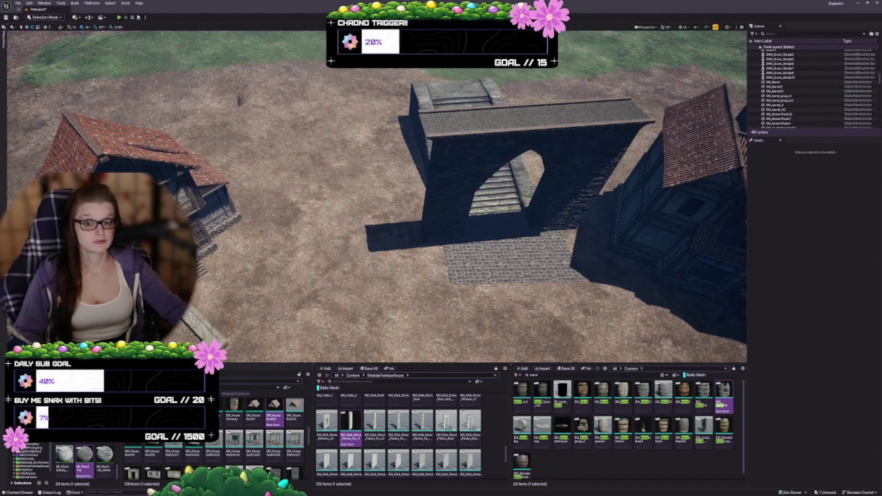
# - Delete the cobblestone floor tile, then restore it with undo
pyautogui.click(461, 214)
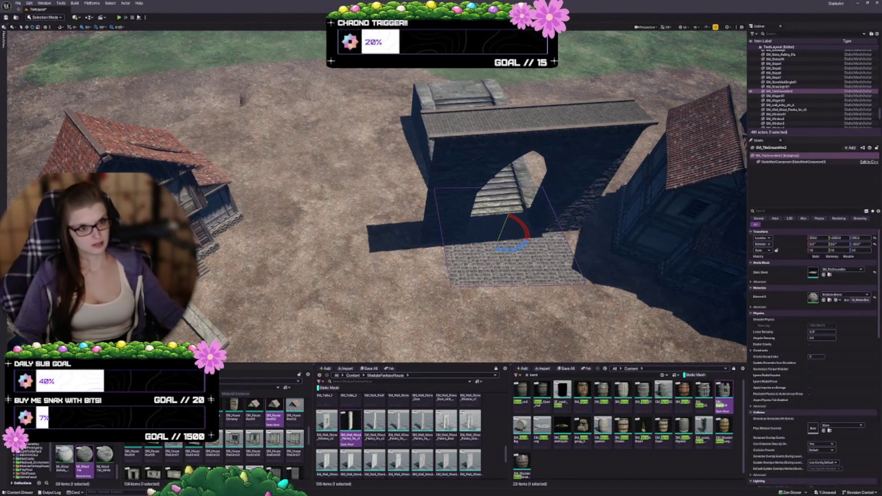
pyautogui.press('Delete')
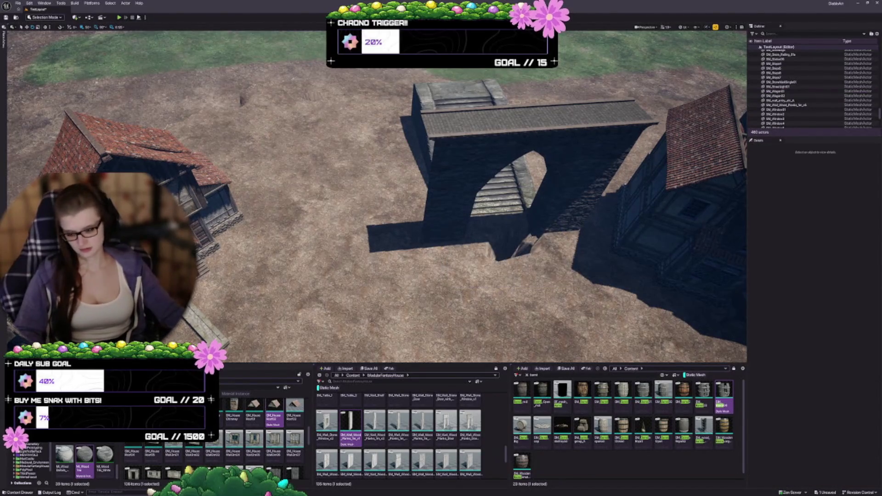
pyautogui.hotkey('ctrl', 'z')
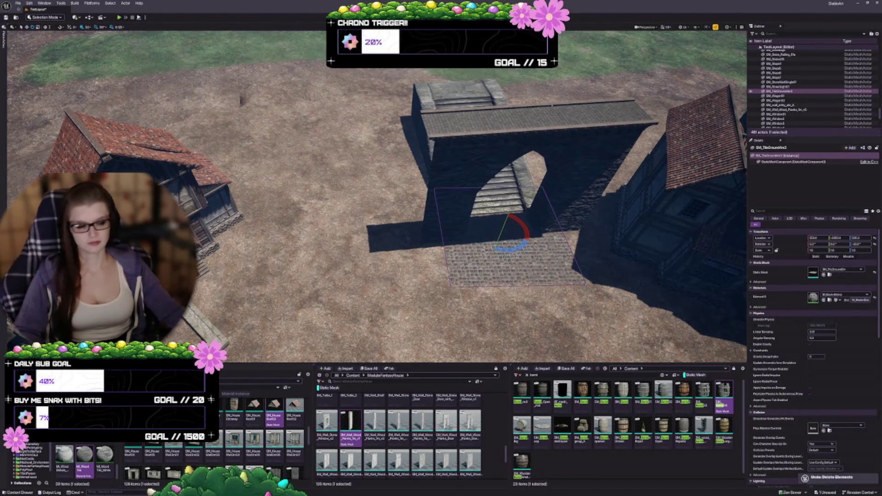
# - Select SM_StairsBig and Alt-drag a copy next to the gate arch
pyautogui.moveTo(450, 201); pyautogui.dragTo(450, 200)
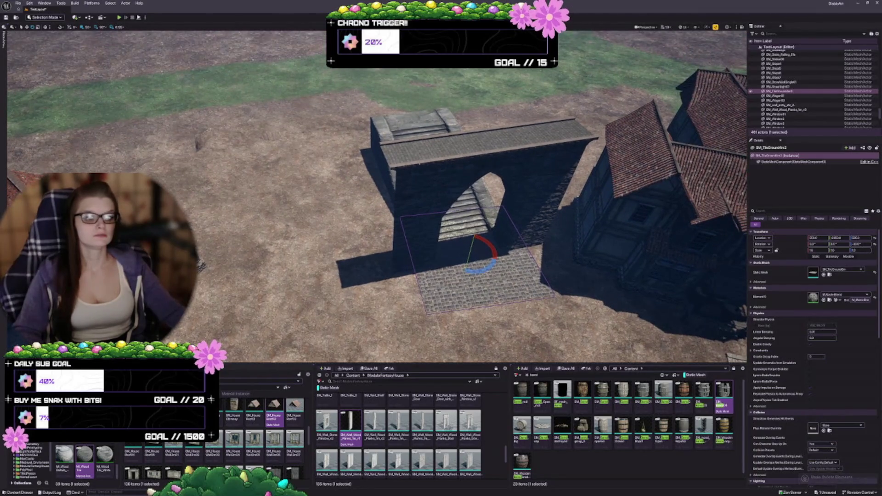
pyautogui.click(414, 124)
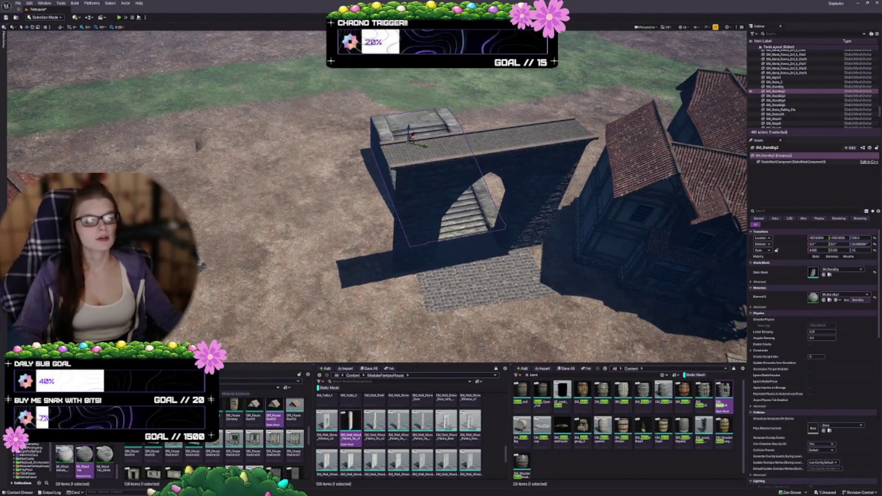
pyautogui.moveTo(377, 198); pyautogui.dragTo(377, 197)
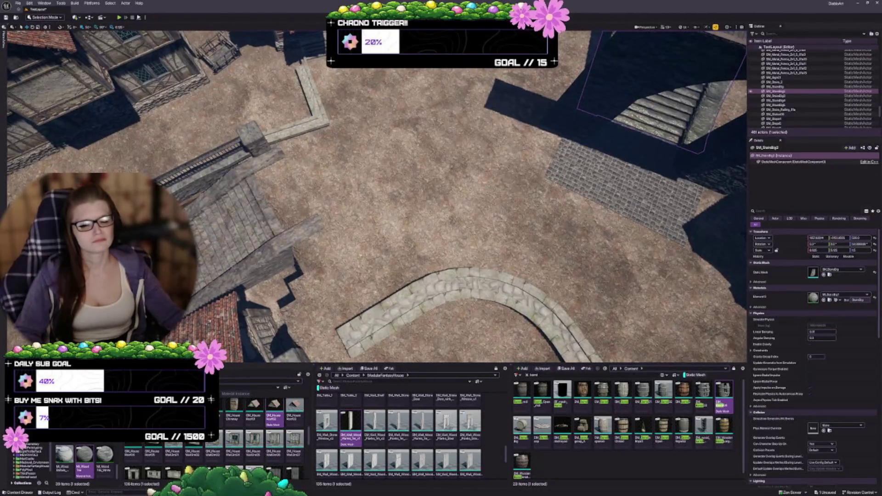
pyautogui.click(304, 207)
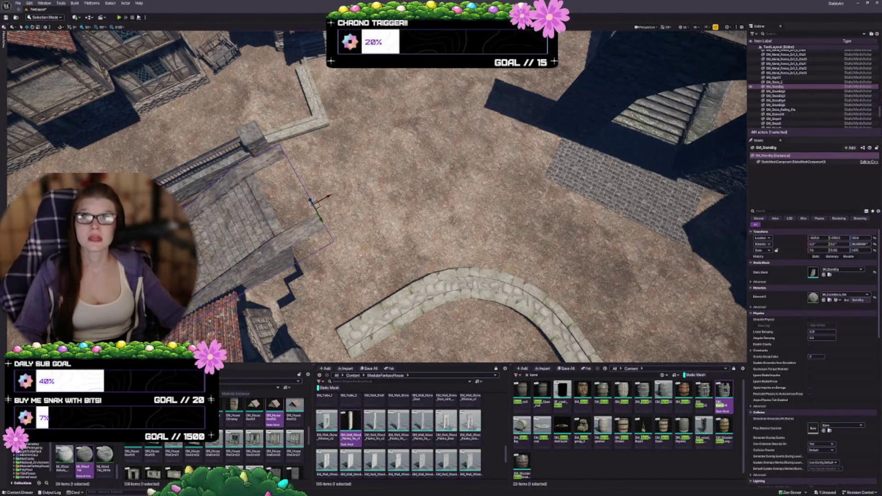
pyautogui.moveTo(377, 198); pyautogui.dragTo(376, 225)
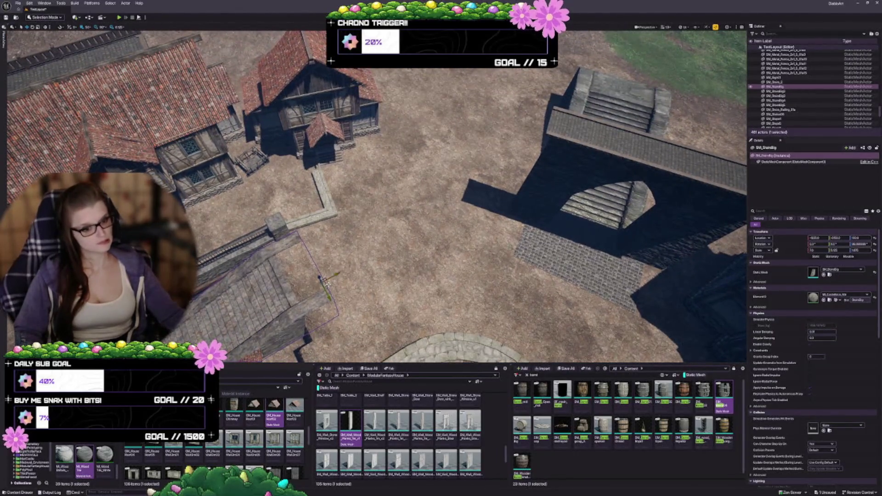
pyautogui.moveTo(330, 282)
pyautogui.mouseDown()
pyautogui.moveTo(429, 246)
pyautogui.moveTo(528, 173)
pyautogui.moveTo(522, 133)
pyautogui.moveTo(540, 106)
pyautogui.mouseUp()
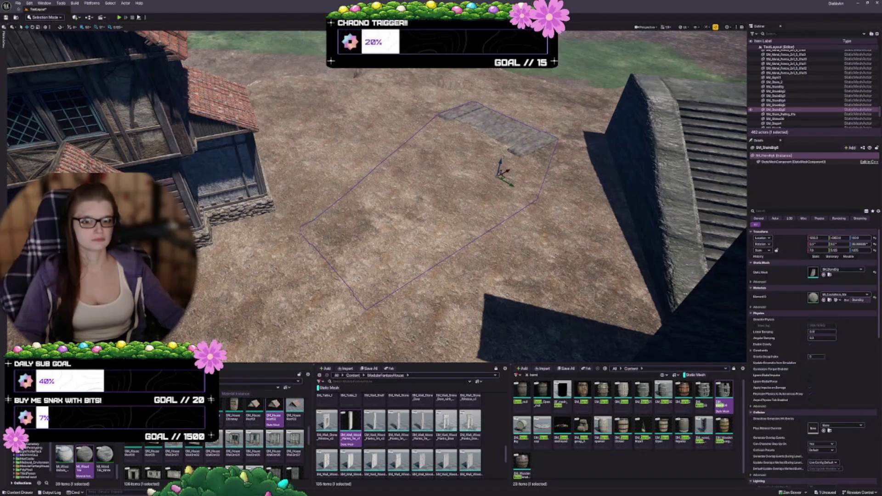
# - Raise the stairs copy above the ground and rotate it to angle right
pyautogui.moveTo(500, 163)
pyautogui.mouseDown()
pyautogui.moveTo(500, 113)
pyautogui.moveTo(517, 122)
pyautogui.mouseUp()
pyautogui.press('e')
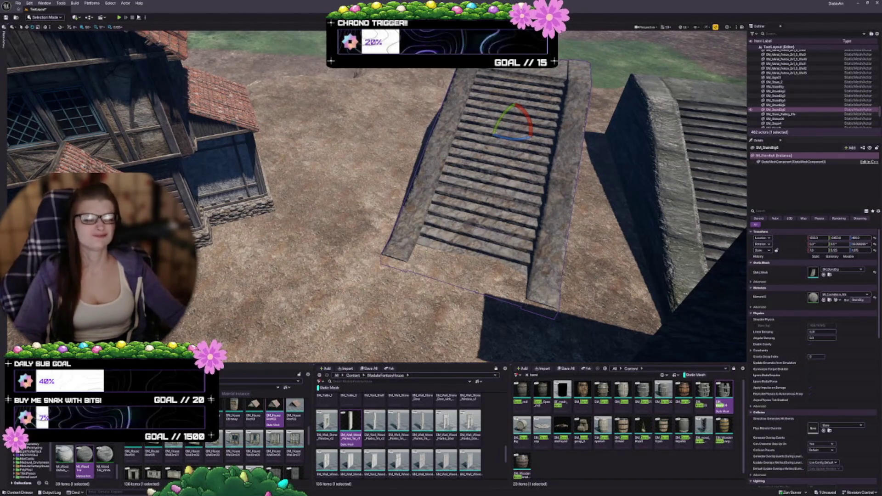
pyautogui.press('d')
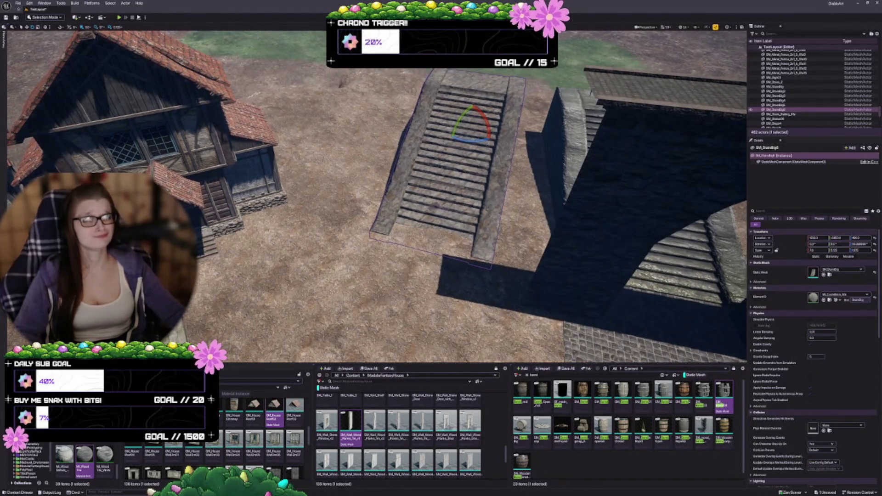
pyautogui.press('d')
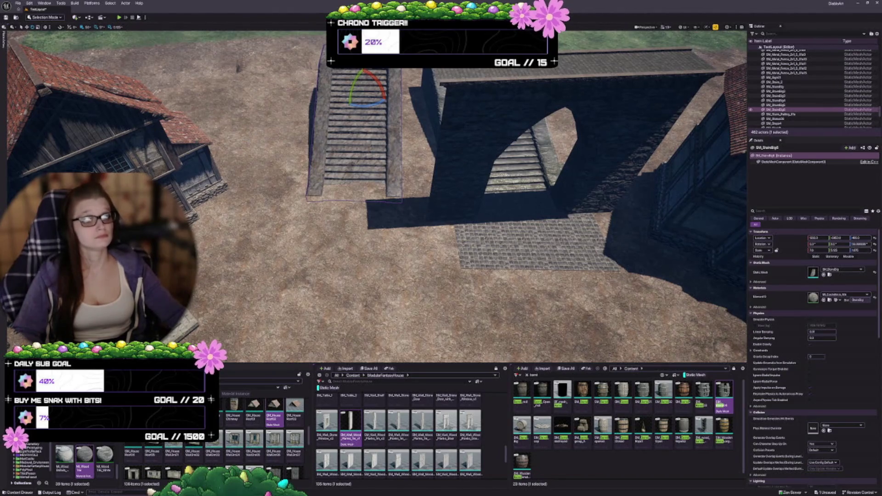
pyautogui.moveTo(367, 101); pyautogui.dragTo(378, 79)
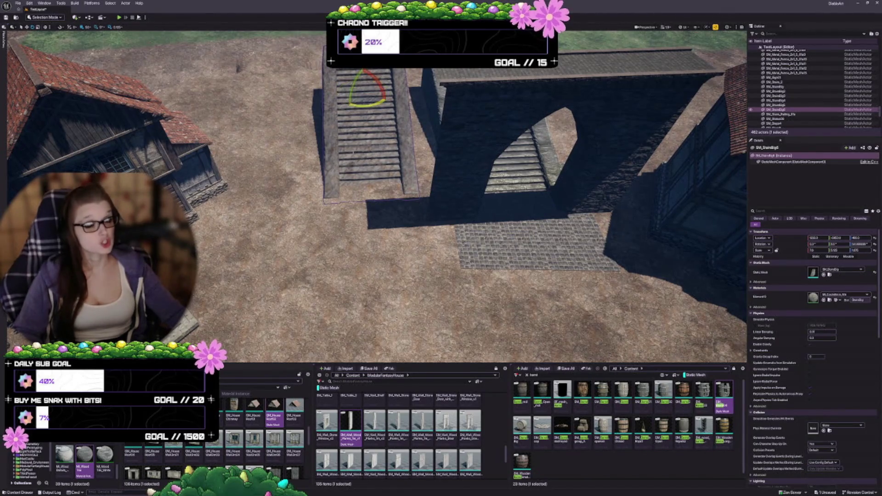
# - Move the stairs left beside the arch and scale them wider on both sides
pyautogui.press('w')
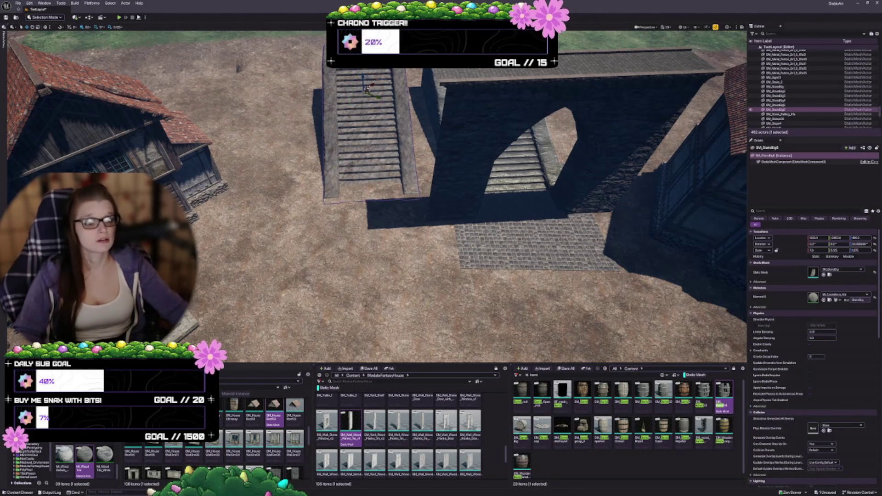
pyautogui.moveTo(372, 92)
pyautogui.mouseDown()
pyautogui.moveTo(345, 76)
pyautogui.moveTo(357, 99)
pyautogui.mouseUp()
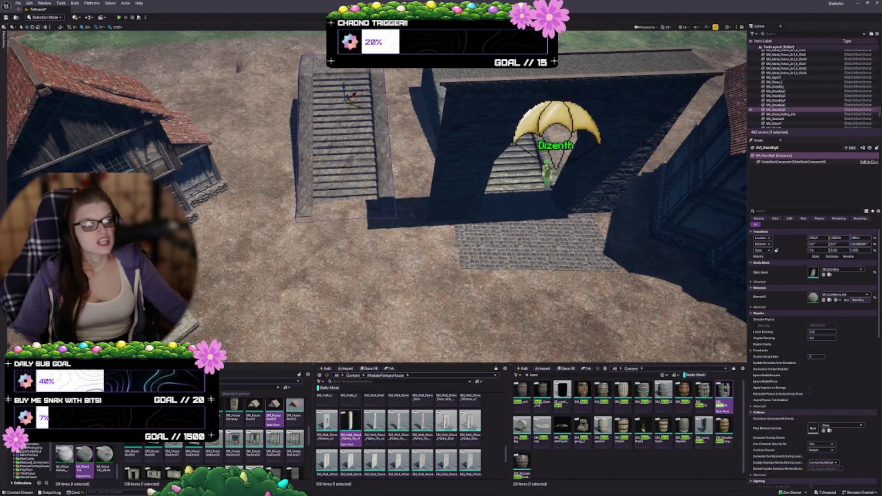
pyautogui.hotkey('ctrl', '`')
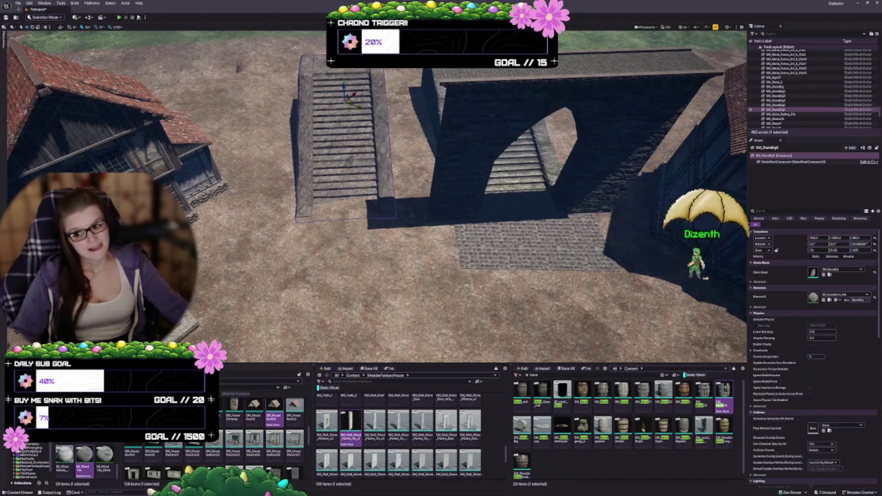
pyautogui.press('r')
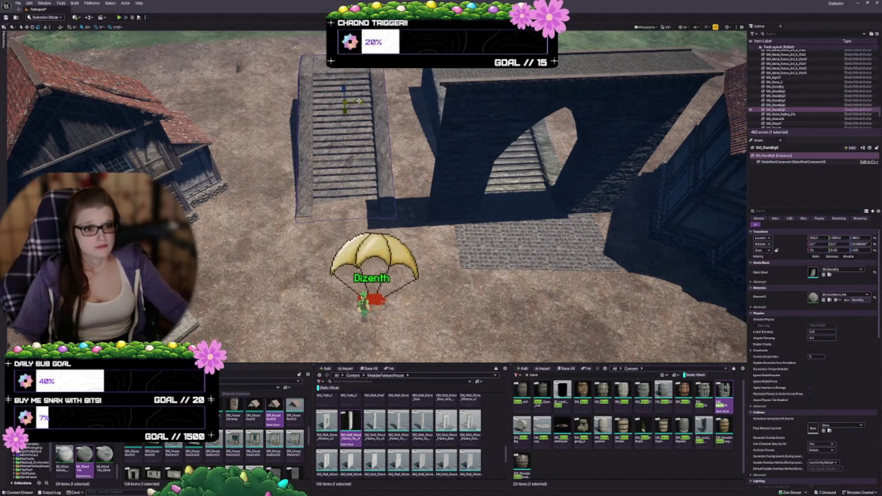
pyautogui.moveTo(813, 250); pyautogui.dragTo(855, 250)
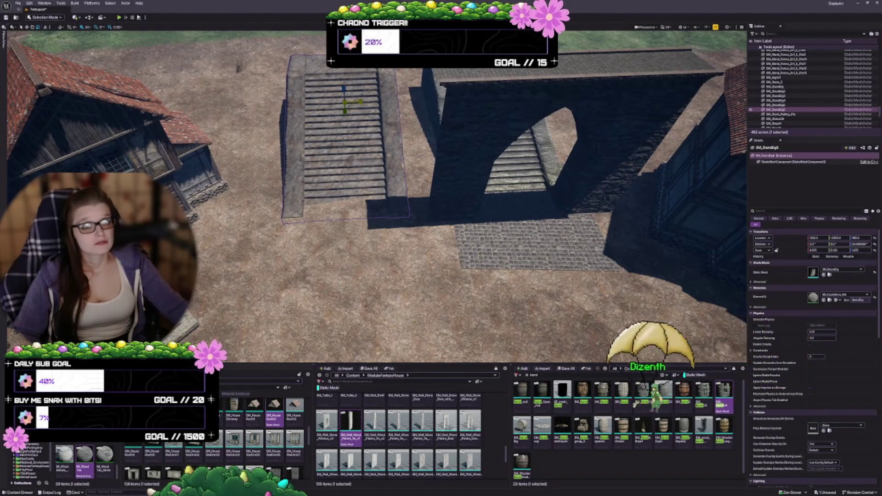
pyautogui.press('w')
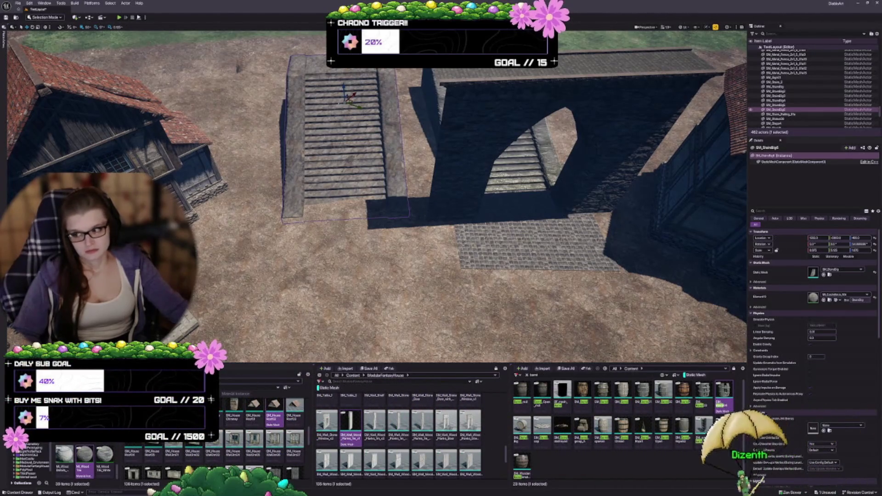
pyautogui.click(487, 147)
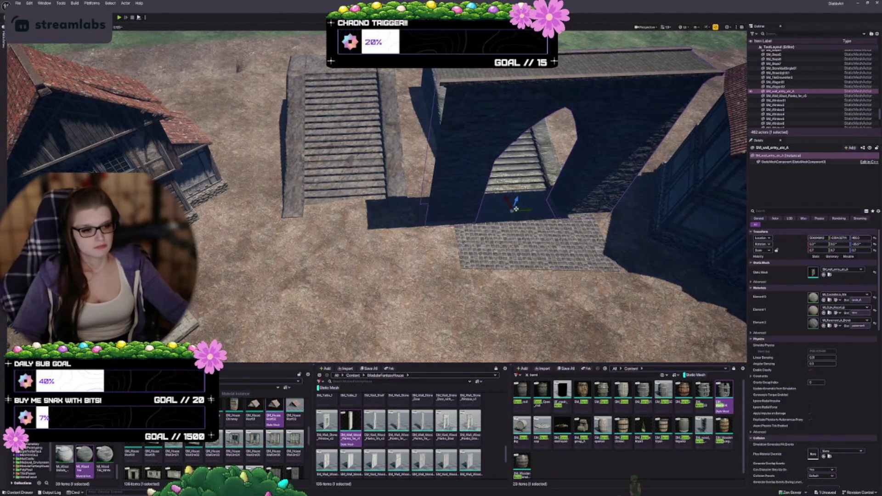
# - Move the arched gate wall left in front of the stairs and nudge it into place
pyautogui.moveTo(516, 209)
pyautogui.mouseDown()
pyautogui.moveTo(498, 197)
pyautogui.moveTo(334, 185)
pyautogui.mouseUp()
pyautogui.moveTo(349, 197); pyautogui.dragTo(349, 207)
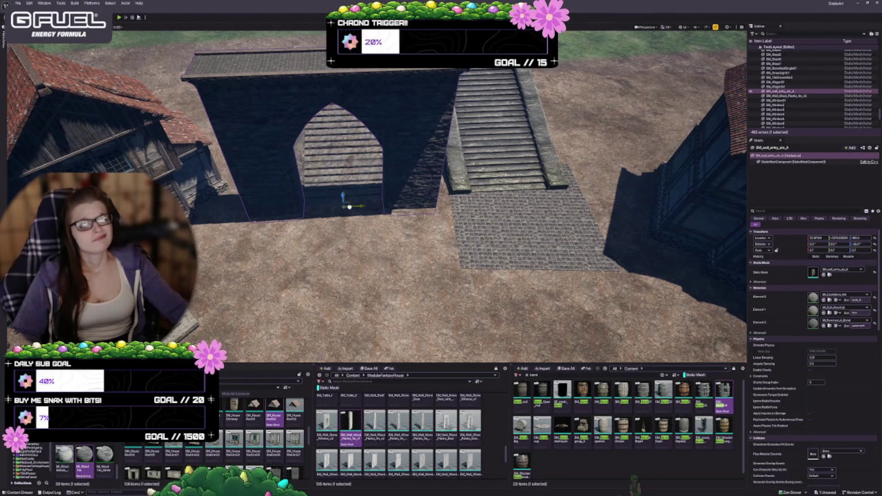
pyautogui.moveTo(349, 207); pyautogui.dragTo(349, 209)
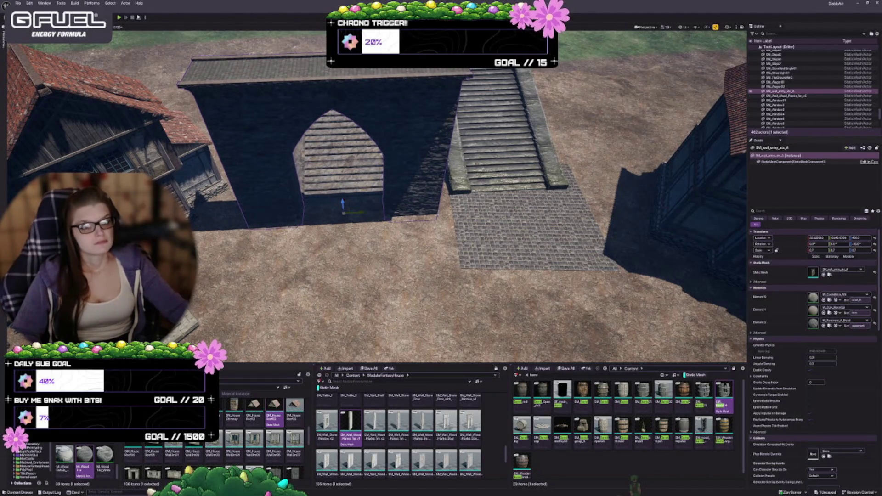
pyautogui.moveTo(349, 209); pyautogui.dragTo(390, 193)
# - Delete the cobblestone floor tile and stairs, then select the arch wall and stairs together
pyautogui.click(469, 230)
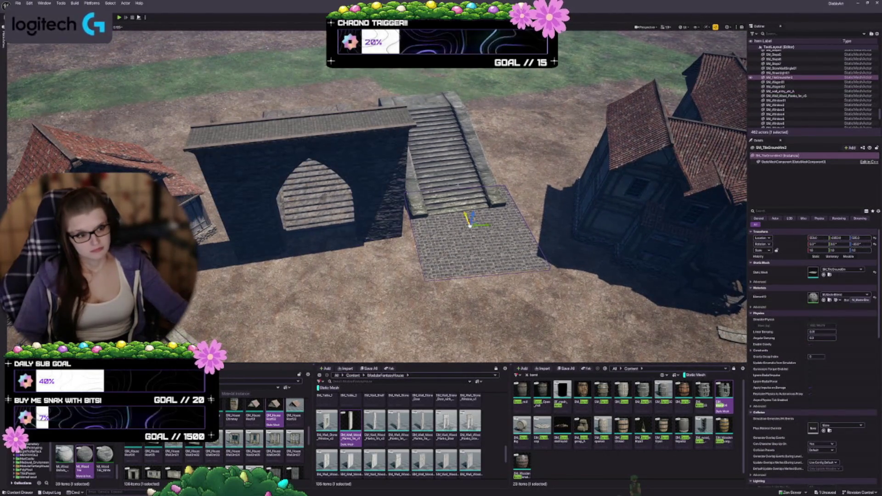
pyautogui.press('Delete')
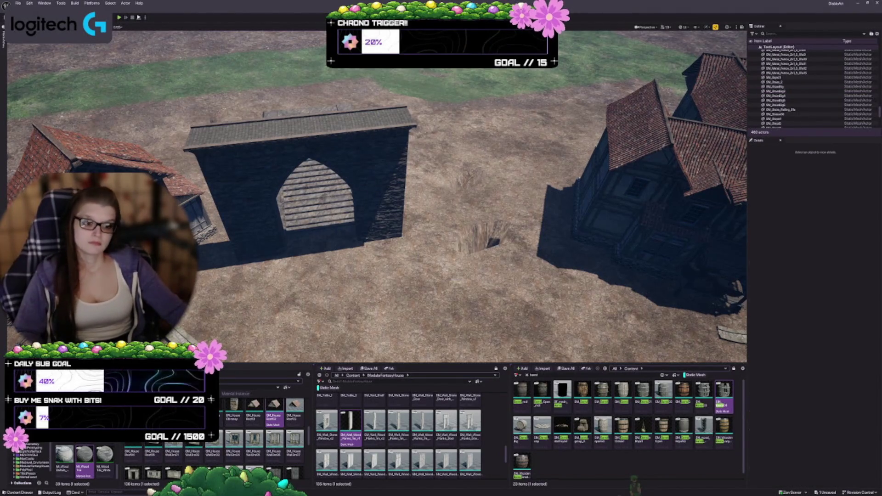
pyautogui.click(334, 203)
pyautogui.click(329, 208)
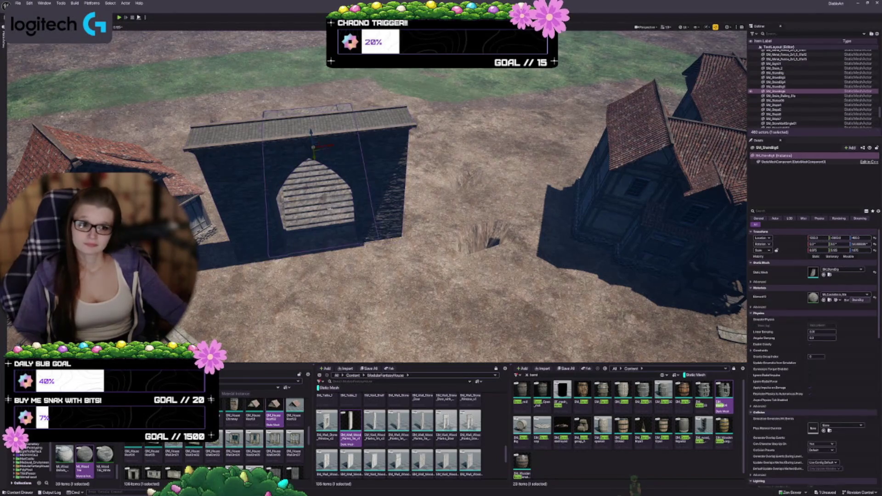
pyautogui.keyDown('ctrl'); pyautogui.click(380, 210); pyautogui.keyUp('ctrl')
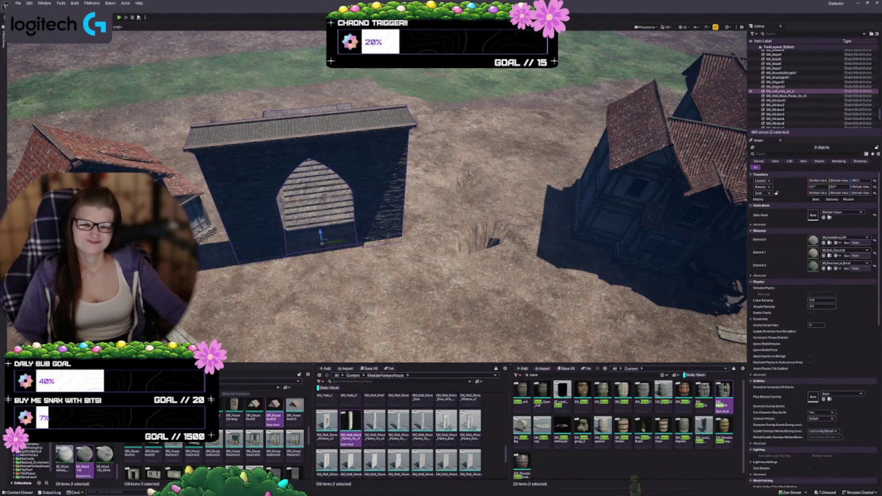
pyautogui.moveTo(331, 247)
pyautogui.mouseDown()
pyautogui.moveTo(339, 249)
pyautogui.moveTo(298, 235)
pyautogui.moveTo(297, 220)
pyautogui.moveTo(307, 220)
pyautogui.mouseUp()
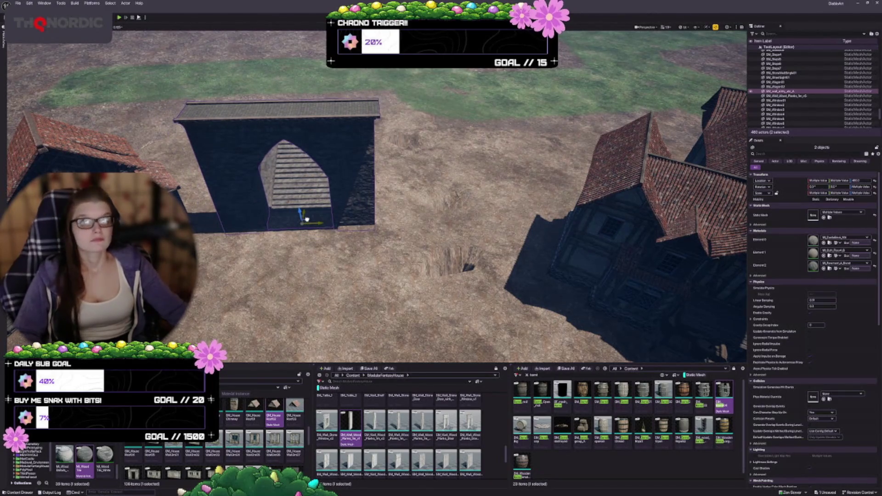
pyautogui.moveTo(307, 219)
pyautogui.mouseDown()
pyautogui.moveTo(349, 212)
pyautogui.moveTo(351, 238)
pyautogui.mouseUp()
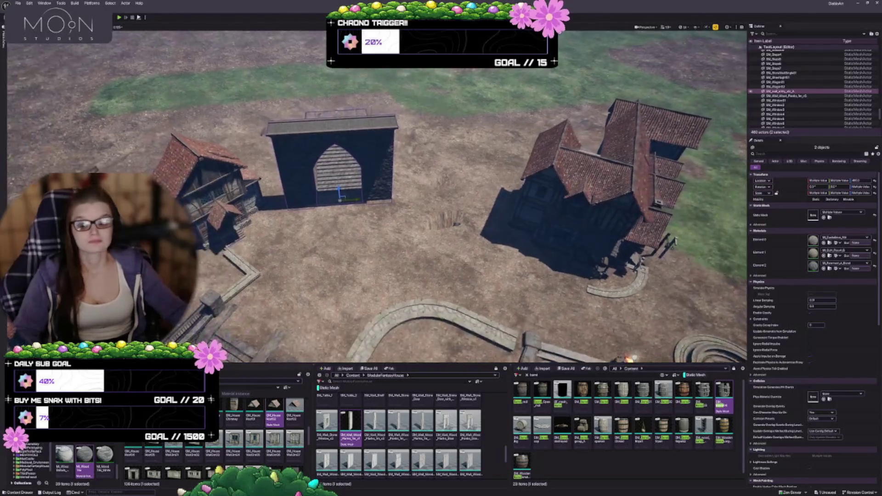
pyautogui.press('Escape')
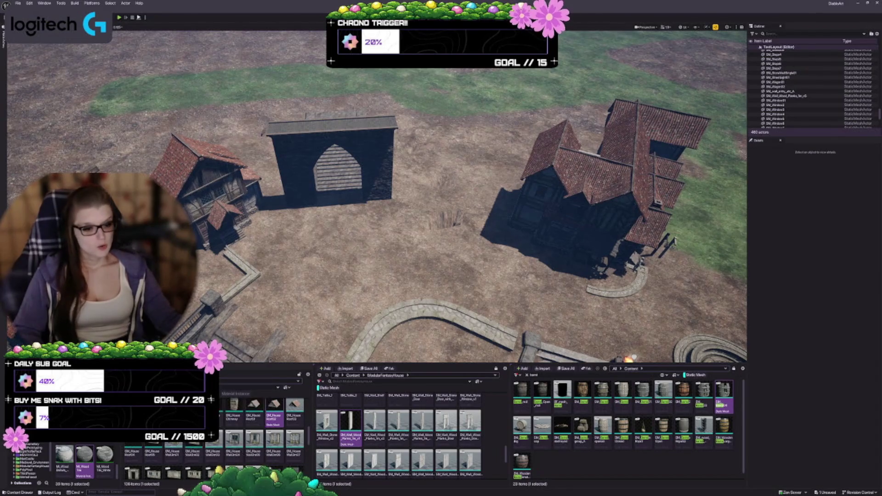
# - Toggle between camera bookmarks 1 and 2, then zoom out overhead around the central well
pyautogui.press('1')
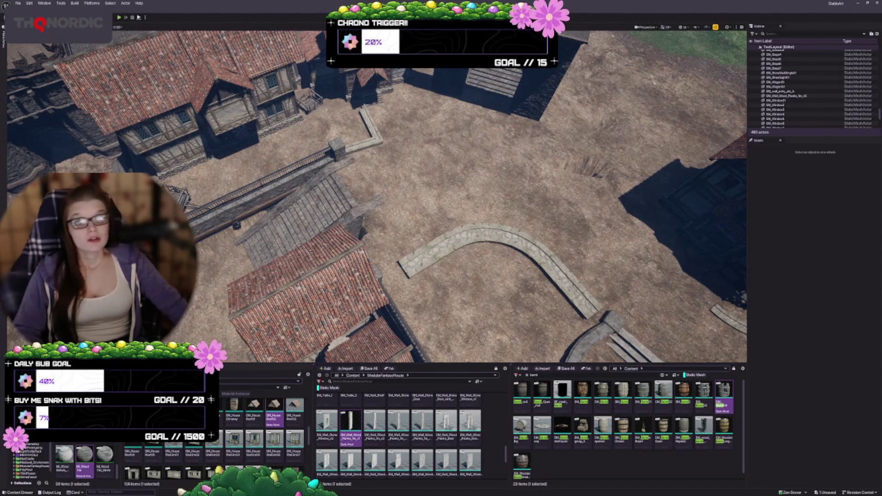
pyautogui.press('2')
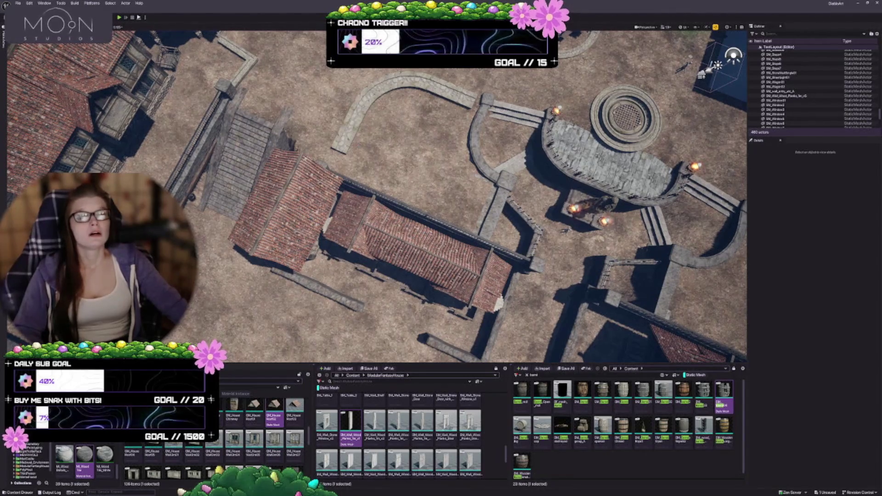
pyautogui.press('1')
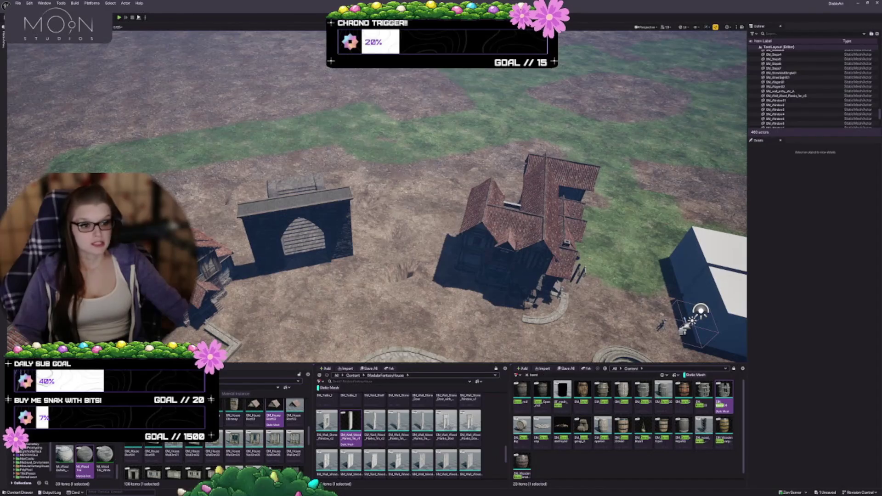
pyautogui.press('2')
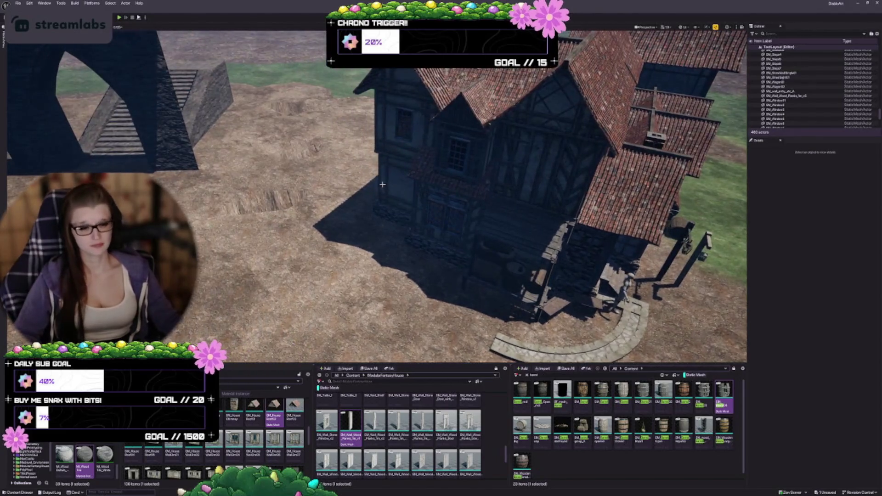
pyautogui.moveTo(383, 184); pyautogui.dragTo(336, 188)
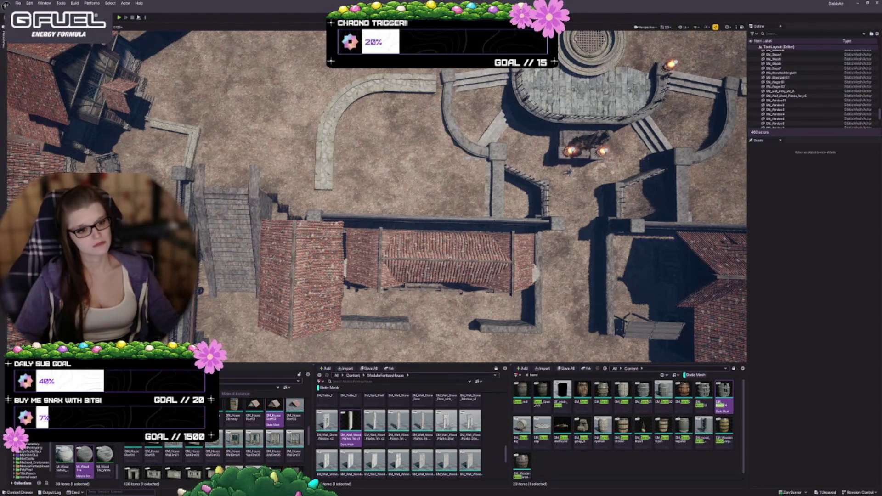
pyautogui.scroll(-5, 568, 171)
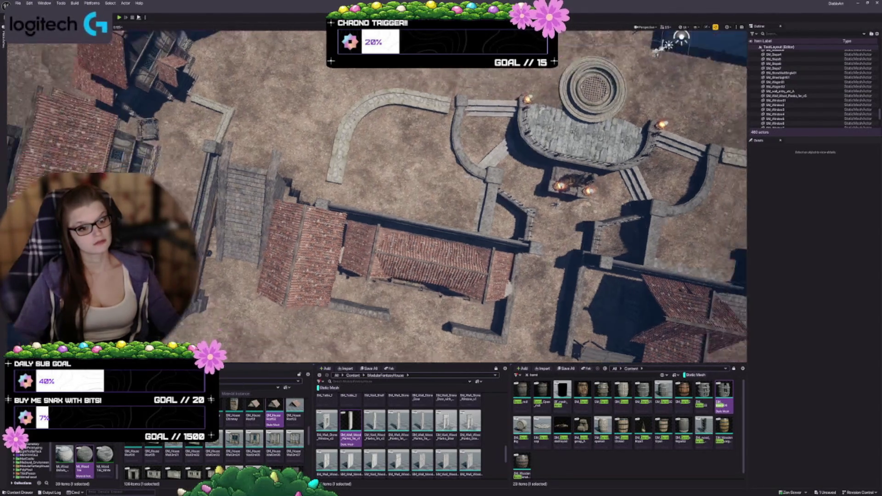
pyautogui.scroll(-1, 568, 172)
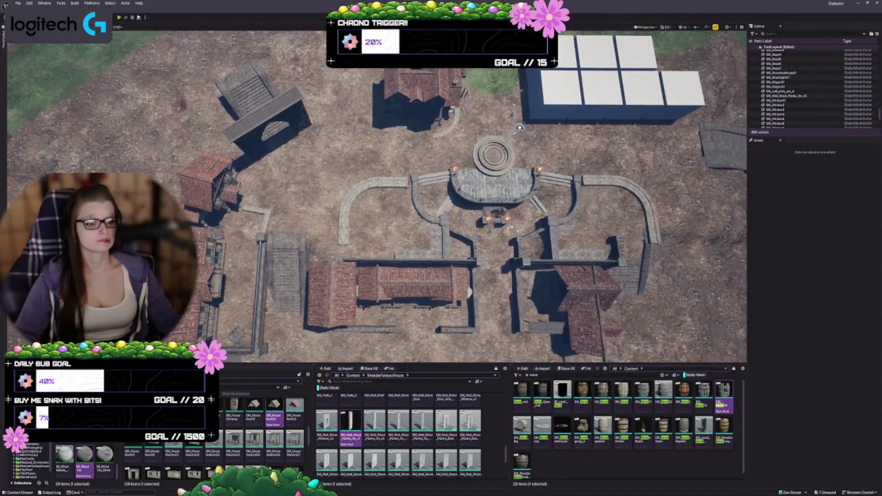
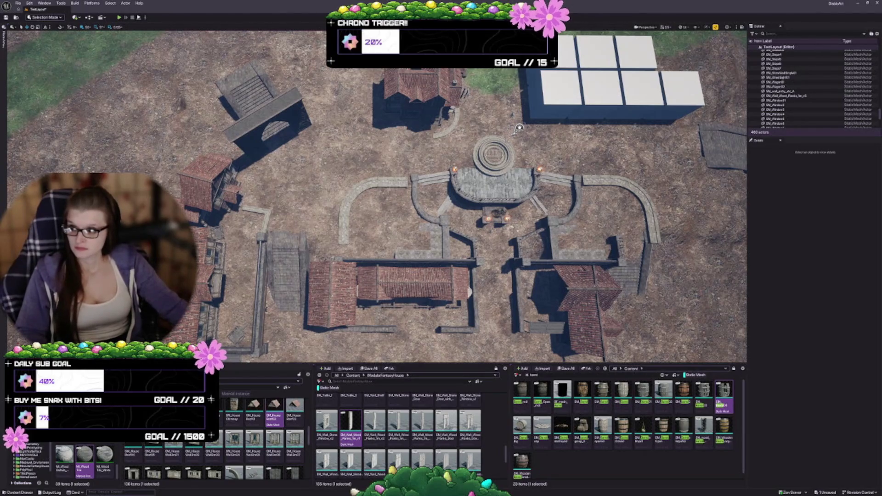
# - Orbit and zoom the view over the village and the fountain plaza
pyautogui.moveTo(518, 129); pyautogui.dragTo(517, 202)
pyautogui.scroll(2, 518, 202)
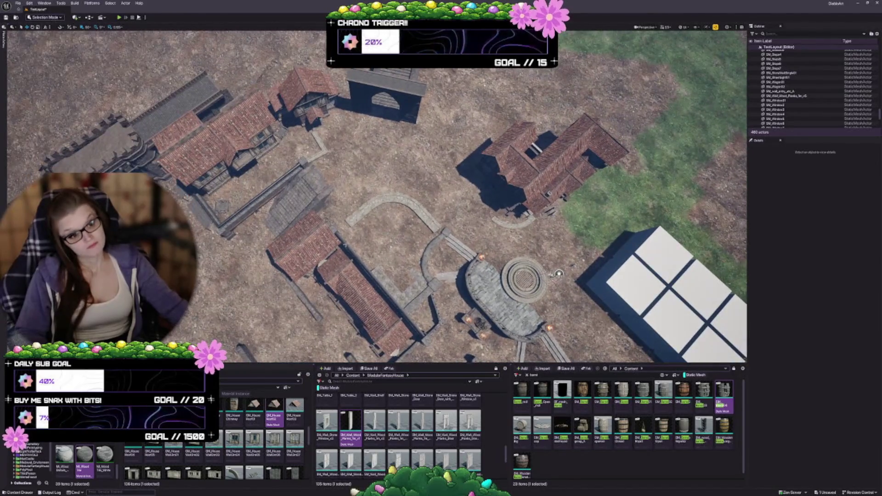
pyautogui.scroll(2, 561, 269)
pyautogui.moveTo(561, 269); pyautogui.dragTo(535, 267)
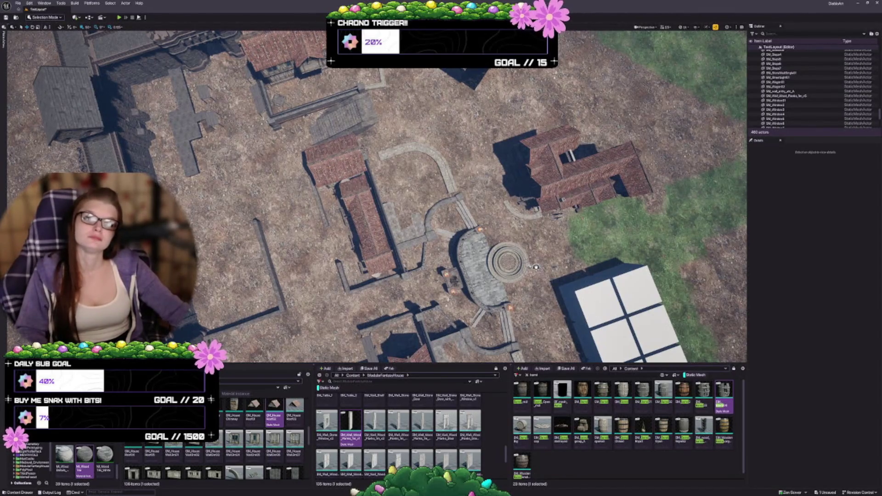
pyautogui.moveTo(377, 197); pyautogui.dragTo(457, 198)
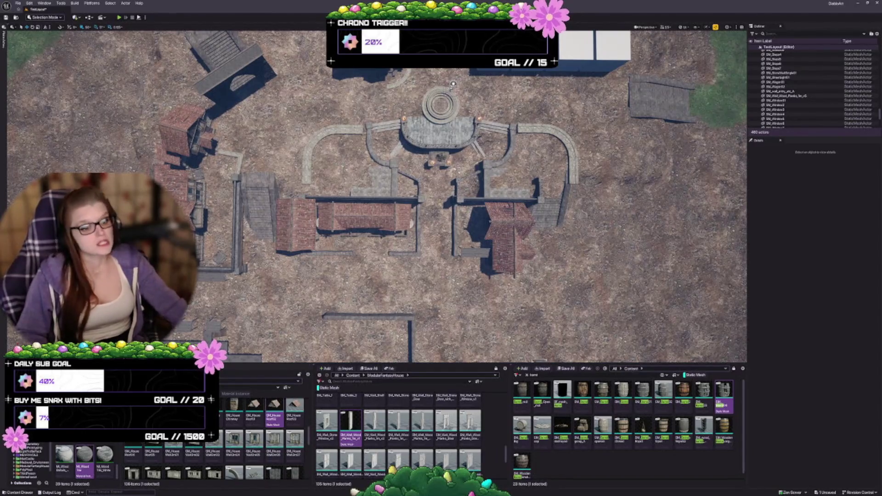
pyautogui.scroll(-10, 377, 198)
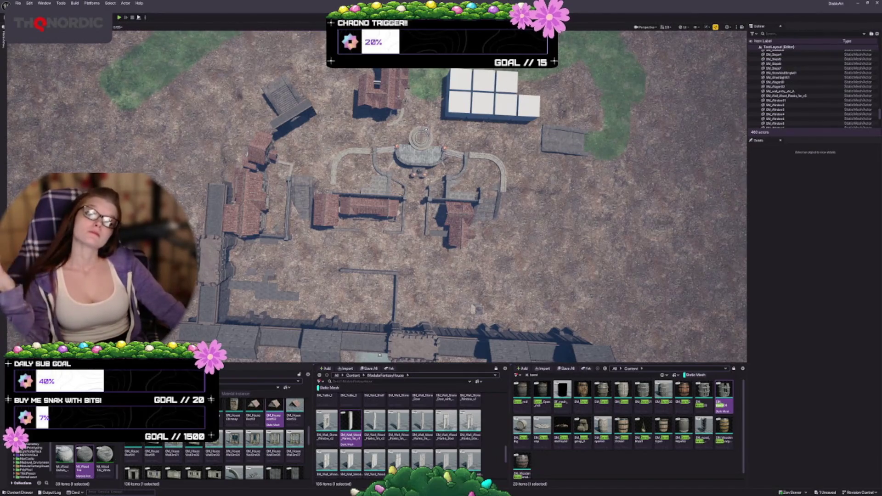
pyautogui.moveTo(662, 427)
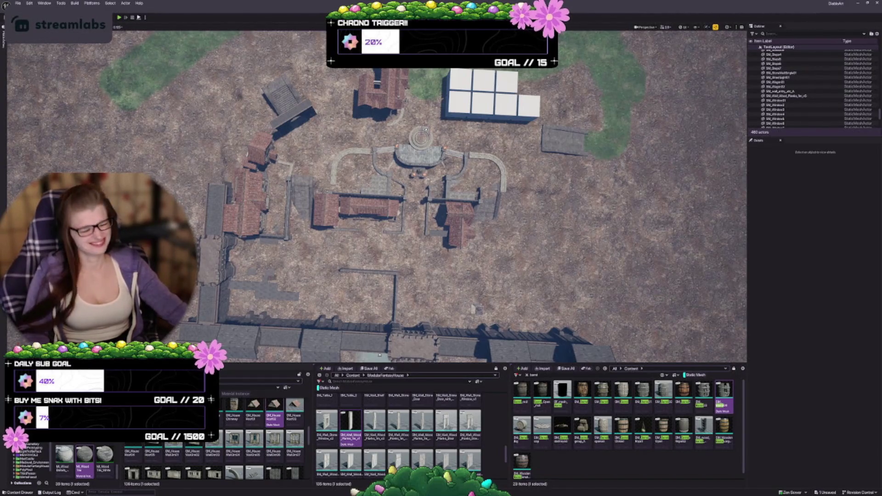
pyautogui.moveTo(425, 130); pyautogui.dragTo(434, 229)
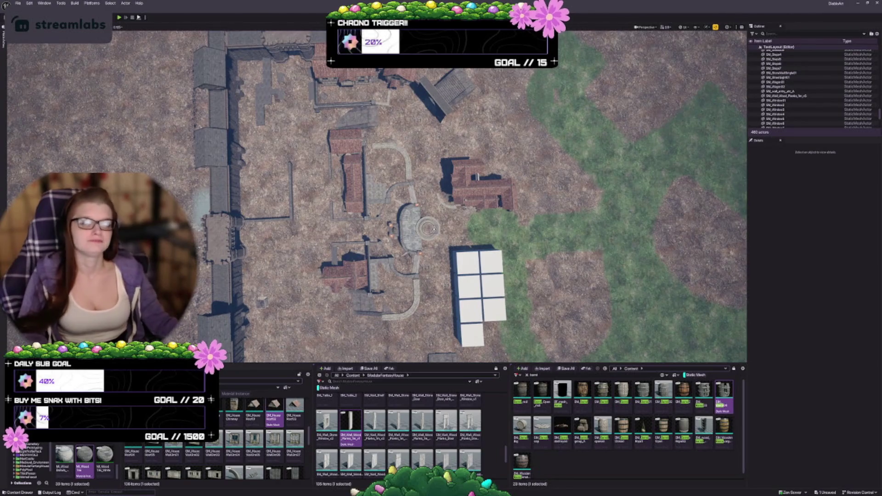
pyautogui.moveTo(643, 193); pyautogui.dragTo(459, 200)
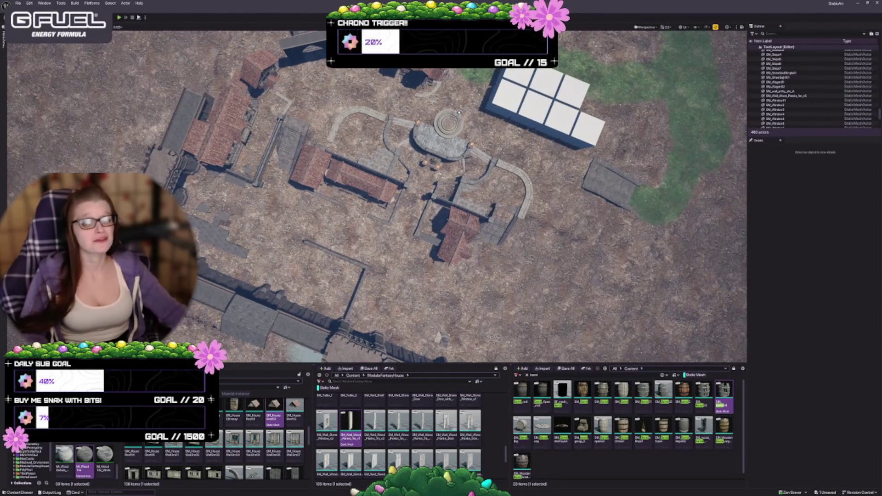
pyautogui.moveTo(433, 221)
pyautogui.mouseDown()
pyautogui.moveTo(432, 201)
pyautogui.moveTo(432, 244)
pyautogui.mouseUp()
# - Box-select groups of town actors (roofs, walls, plaza, houses), then clear the selection
pyautogui.moveTo(348, 70)
pyautogui.mouseDown()
pyautogui.moveTo(477, 191)
pyautogui.moveTo(473, 179)
pyautogui.mouseUp()
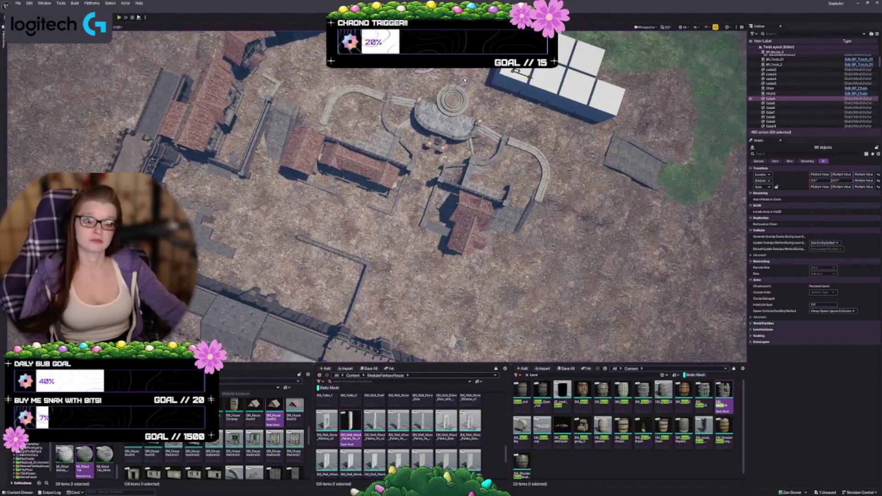
pyautogui.moveTo(388, 239); pyautogui.dragTo(305, 126)
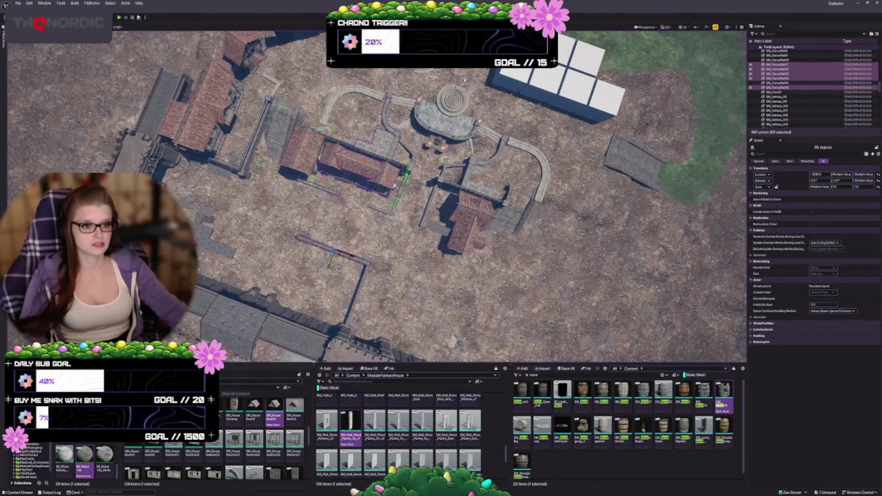
pyautogui.click(532, 292)
pyautogui.moveTo(531, 292); pyautogui.dragTo(431, 188)
pyautogui.moveTo(575, 264)
pyautogui.mouseDown()
pyautogui.moveTo(445, 88)
pyautogui.moveTo(415, 68)
pyautogui.mouseUp()
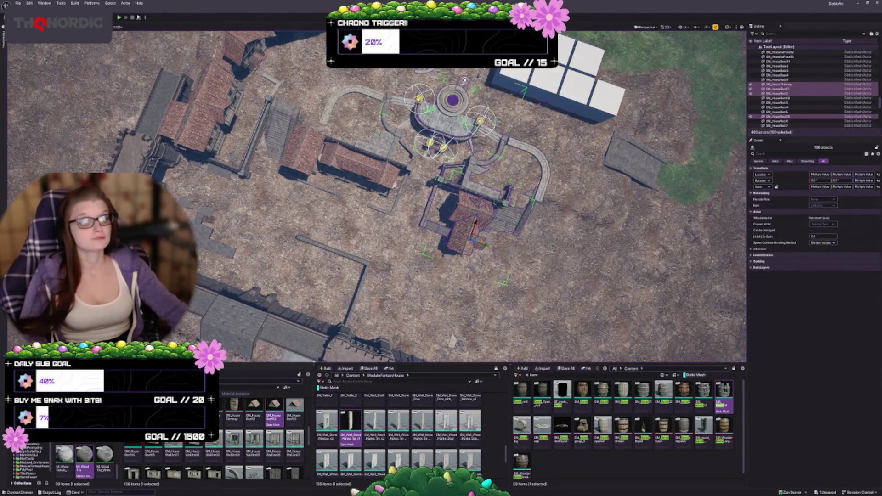
pyautogui.moveTo(441, 198); pyautogui.dragTo(391, 213)
pyautogui.moveTo(216, 94); pyautogui.dragTo(454, 172)
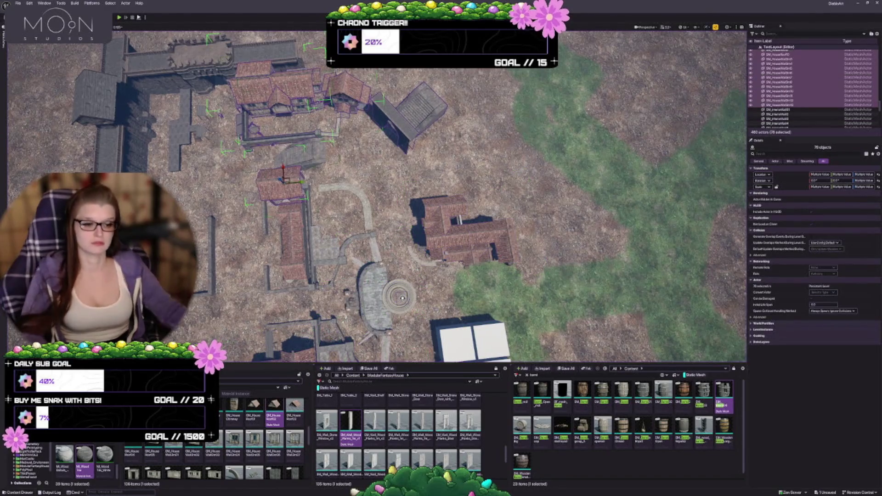
pyautogui.press('Escape')
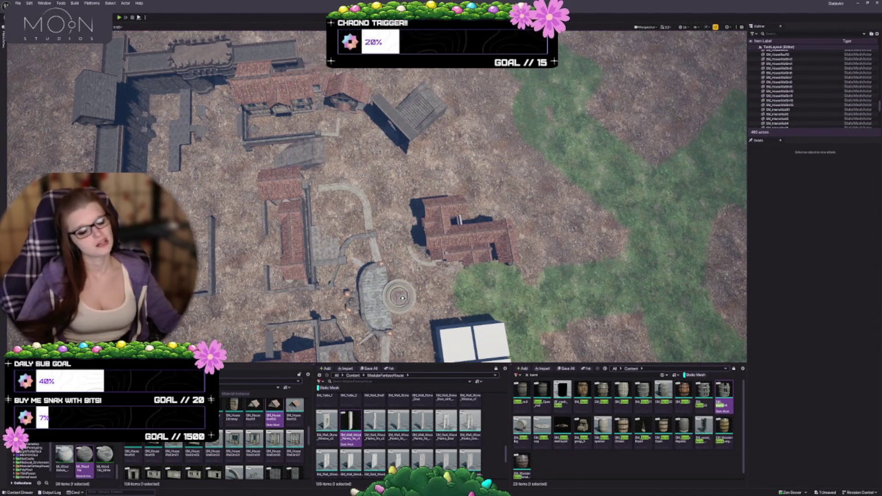
# - Move SM_StairsBig and SM_wall_entry_ab_A together to a new spot north of the plaza
pyautogui.moveTo(399, 296)
pyautogui.mouseDown()
pyautogui.moveTo(374, 236)
pyautogui.moveTo(433, 187)
pyautogui.moveTo(430, 152)
pyautogui.moveTo(453, 138)
pyautogui.mouseUp()
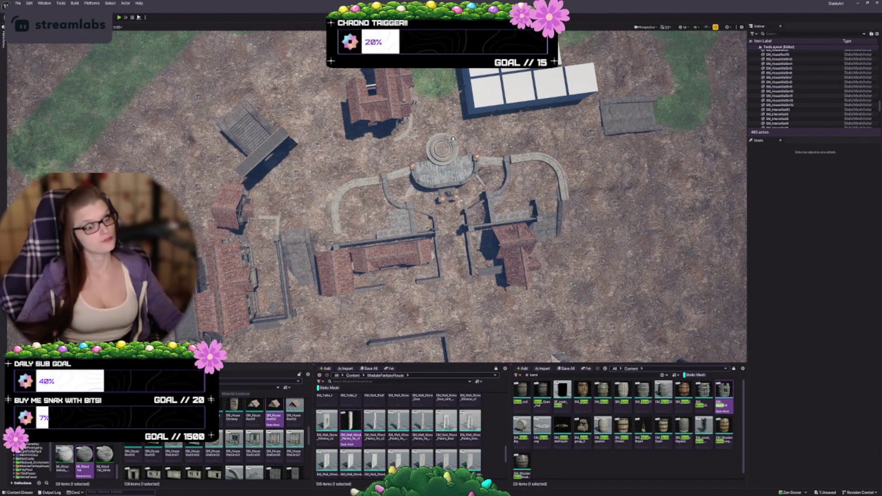
pyautogui.moveTo(441, 193); pyautogui.dragTo(405, 184)
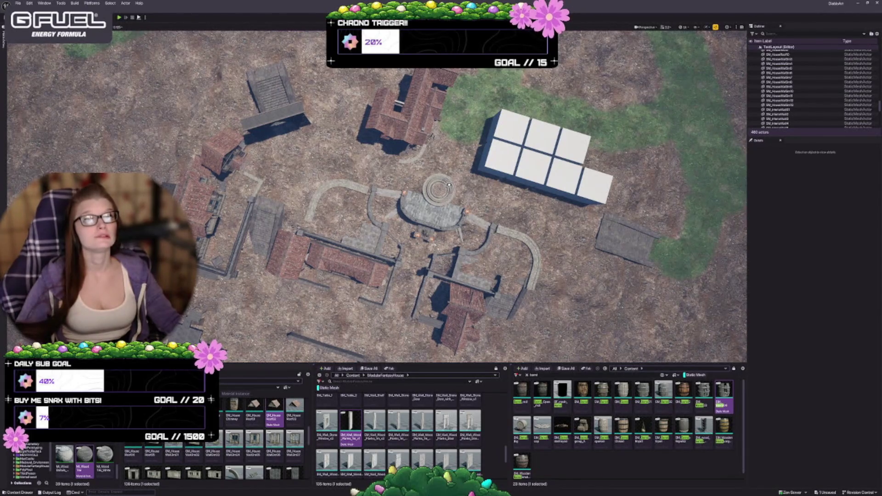
pyautogui.moveTo(404, 184); pyautogui.dragTo(386, 183)
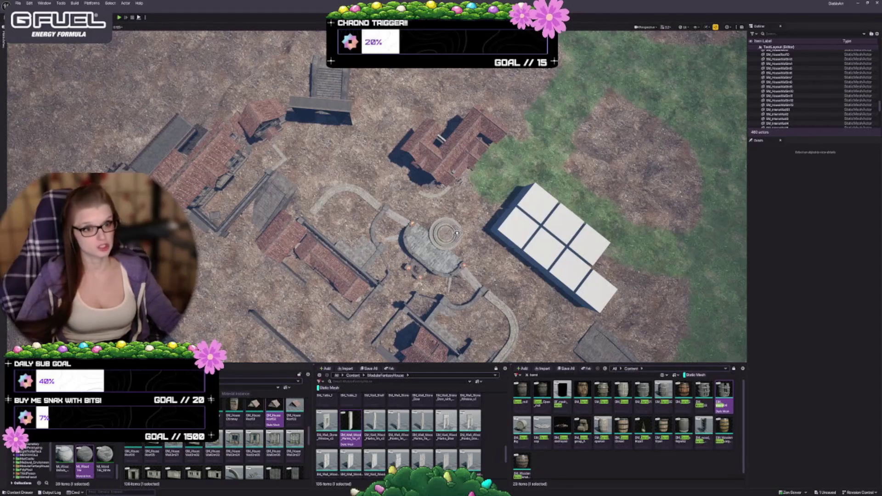
pyautogui.click(330, 85)
pyautogui.keyDown('ctrl'); pyautogui.click(324, 111); pyautogui.keyUp('ctrl')
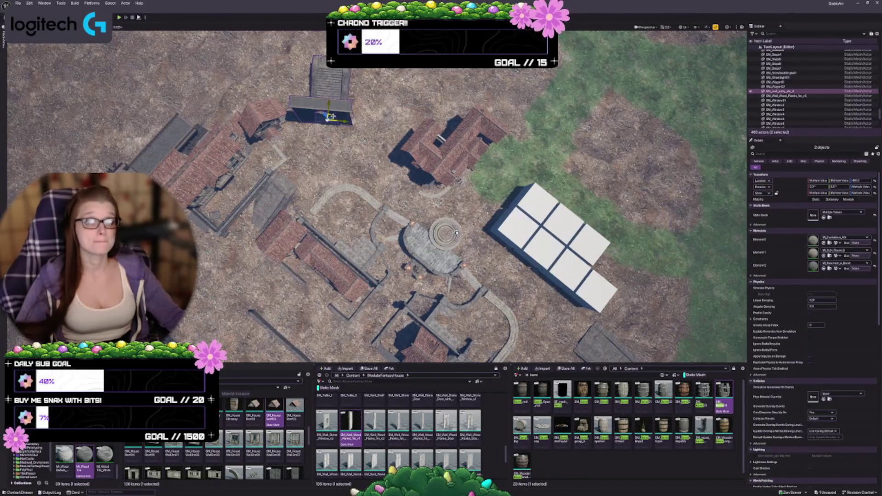
pyautogui.moveTo(331, 117); pyautogui.dragTo(365, 148)
pyautogui.scroll(5, 363, 150)
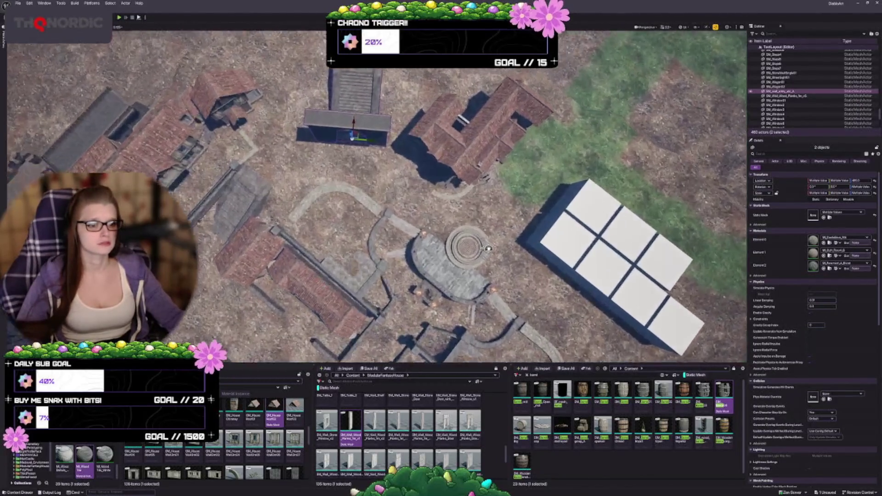
pyautogui.scroll(-2, 363, 149)
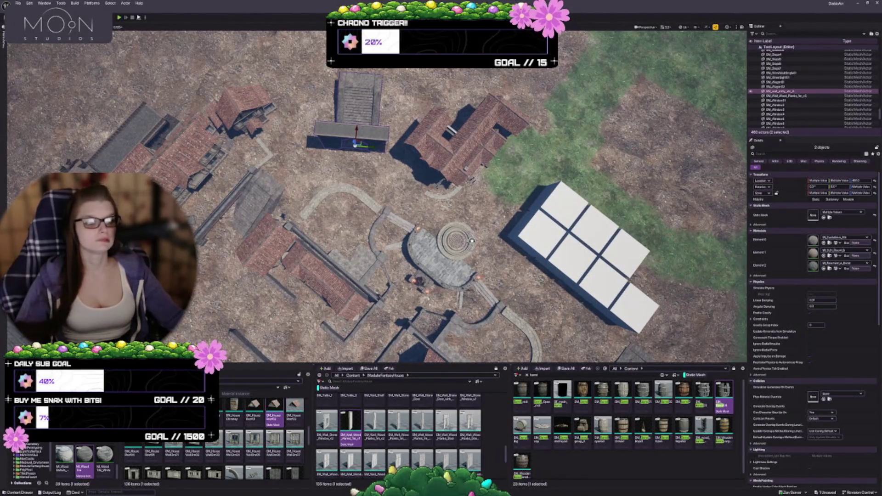
pyautogui.moveTo(359, 142)
pyautogui.mouseDown()
pyautogui.moveTo(378, 143)
pyautogui.moveTo(366, 132)
pyautogui.mouseUp()
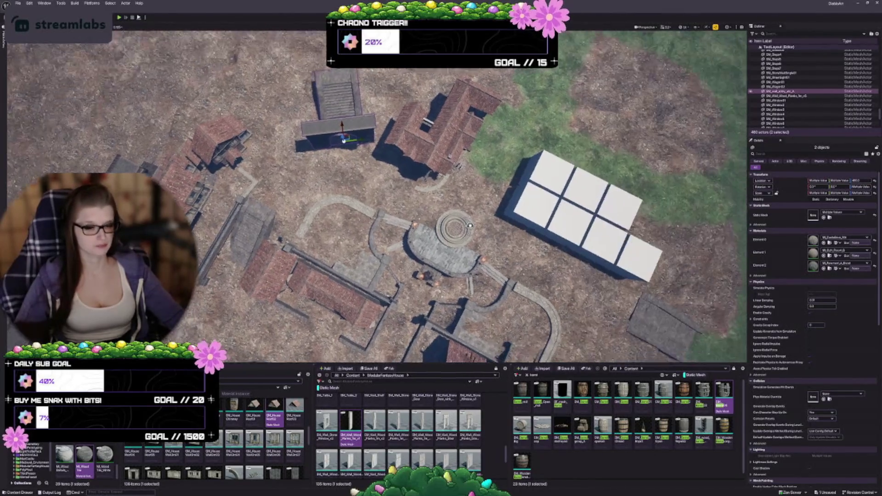
# - Clear the selection and save the level as /Game/TestLayout
pyautogui.press('Escape')
pyautogui.hotkey('ctrl', 's')
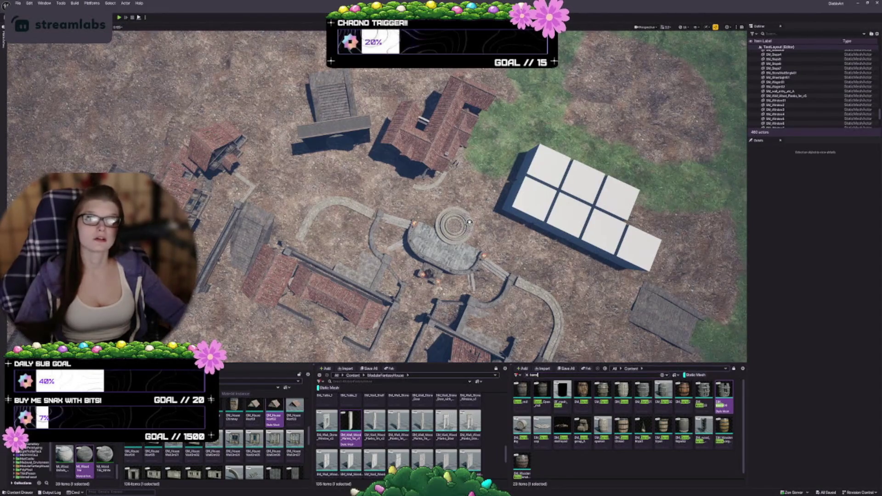
pyautogui.scroll(5, 470, 223)
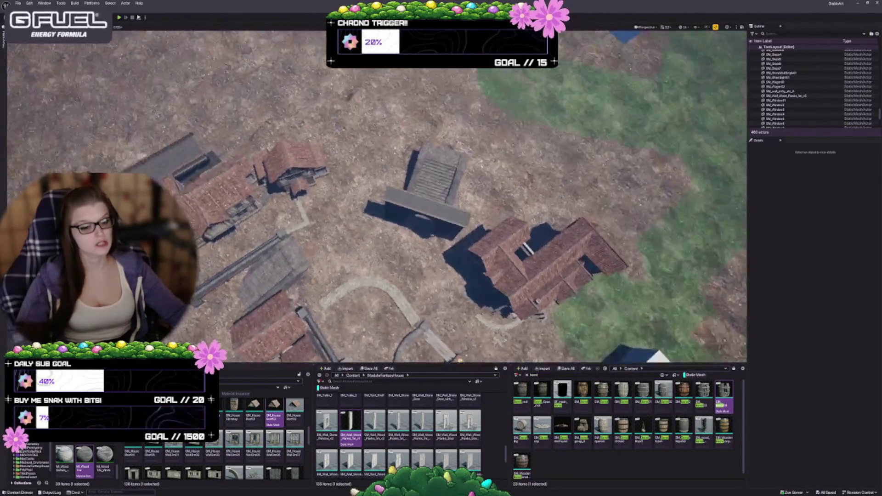
# - Move the upper-left house group into the clearing, turn it a few degrees, and shift it slightly
pyautogui.click(282, 138)
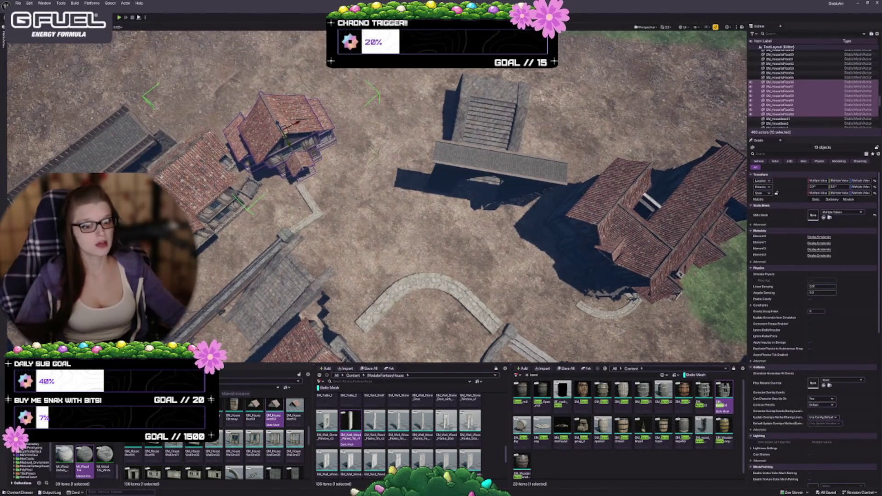
pyautogui.moveTo(289, 132); pyautogui.dragTo(378, 156)
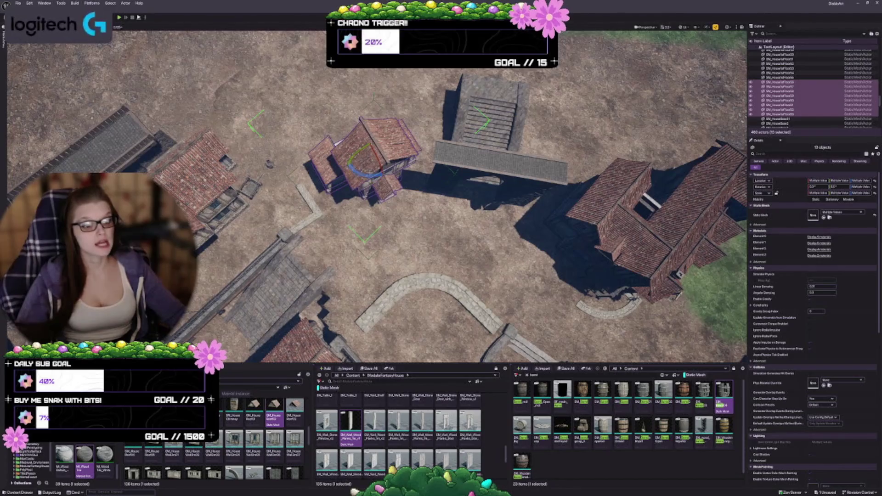
pyautogui.press('e')
pyautogui.moveTo(393, 140); pyautogui.dragTo(393, 144)
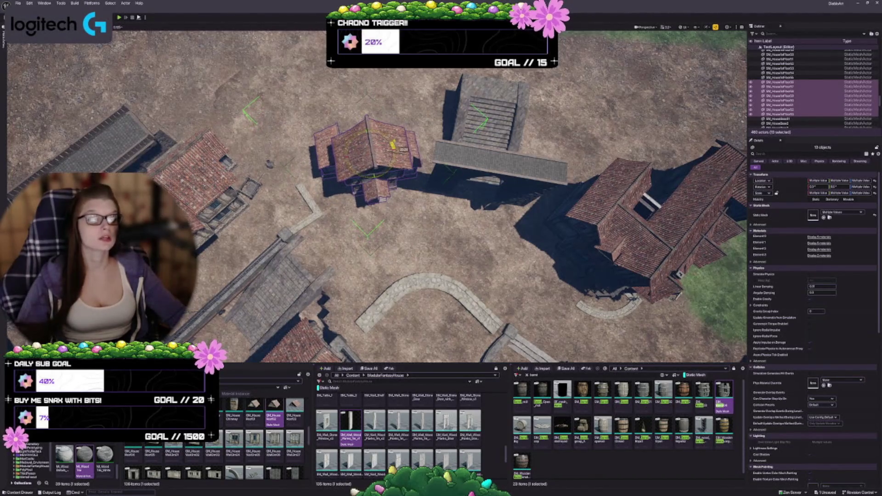
pyautogui.moveTo(393, 145); pyautogui.dragTo(379, 152)
pyautogui.press('w')
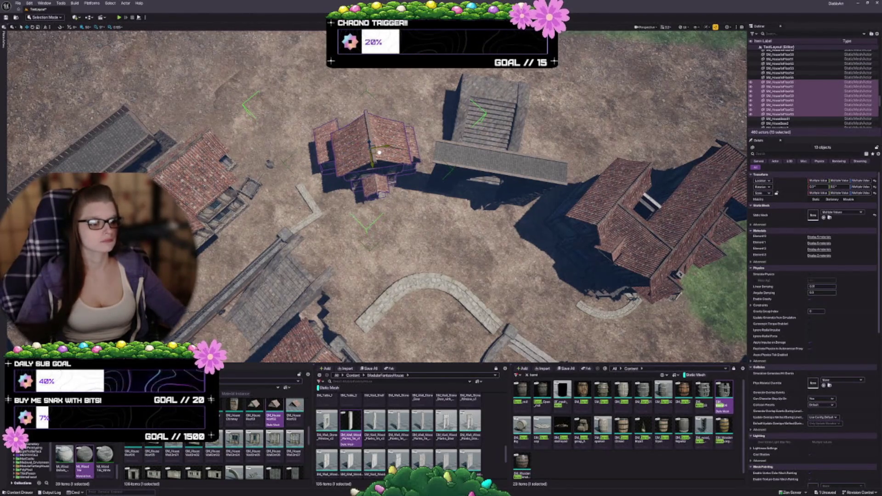
pyautogui.moveTo(380, 152); pyautogui.dragTo(381, 119)
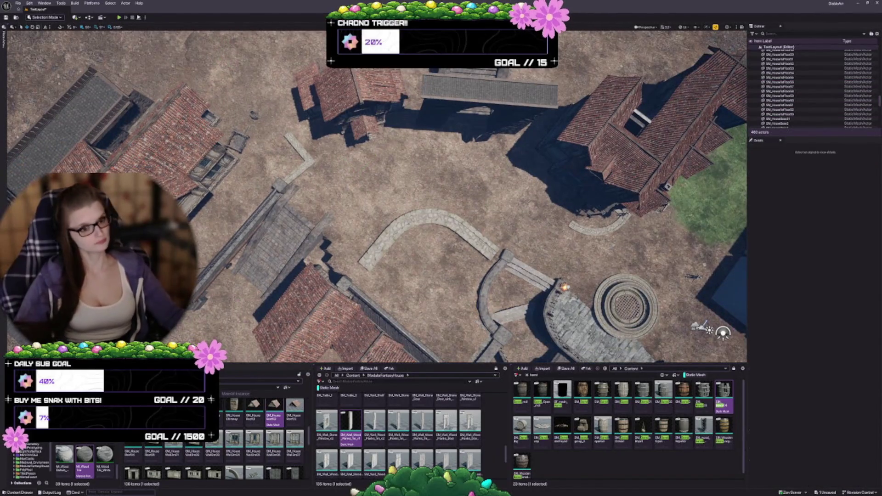
# - Frame the central house group and check its placement in front of the stairs
pyautogui.scroll(3, 377, 193)
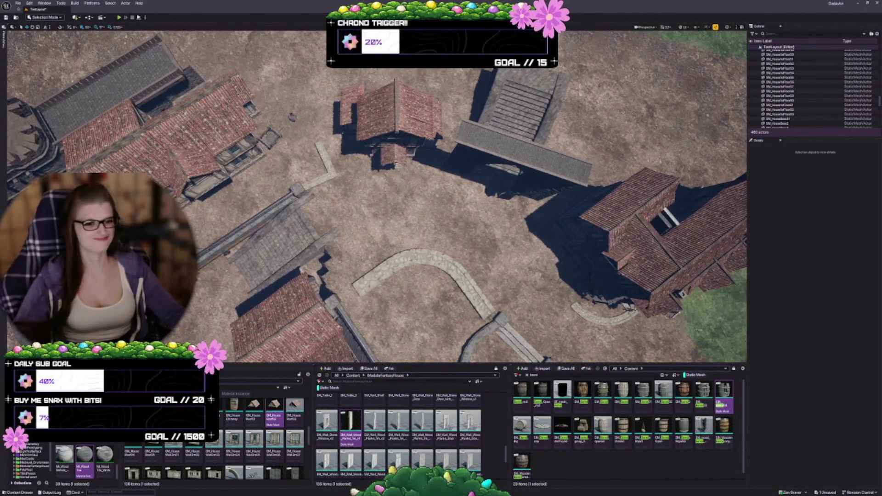
pyautogui.scroll(5, 376, 193)
pyautogui.moveTo(377, 192); pyautogui.dragTo(453, 177)
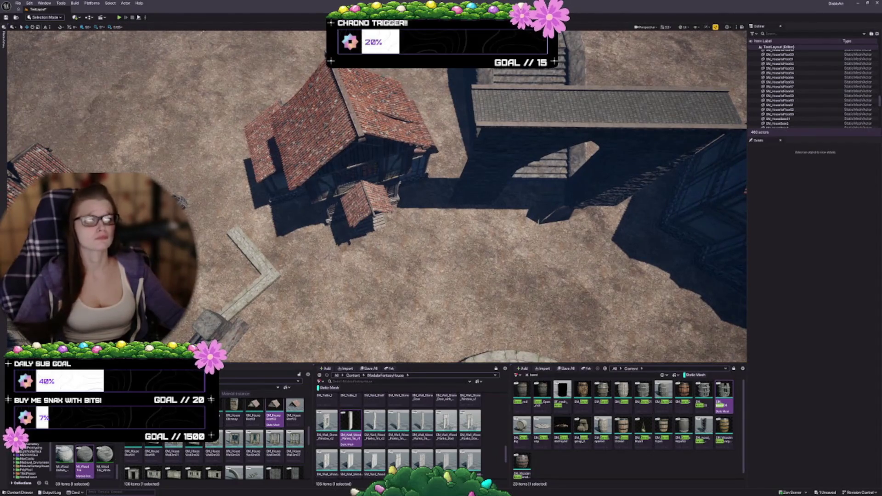
pyautogui.click(356, 146)
pyautogui.press('f')
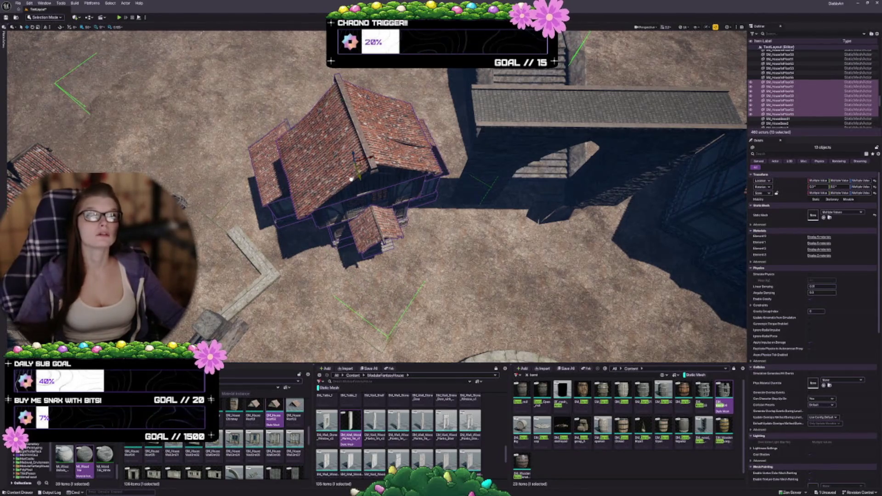
pyautogui.scroll(1, 351, 179)
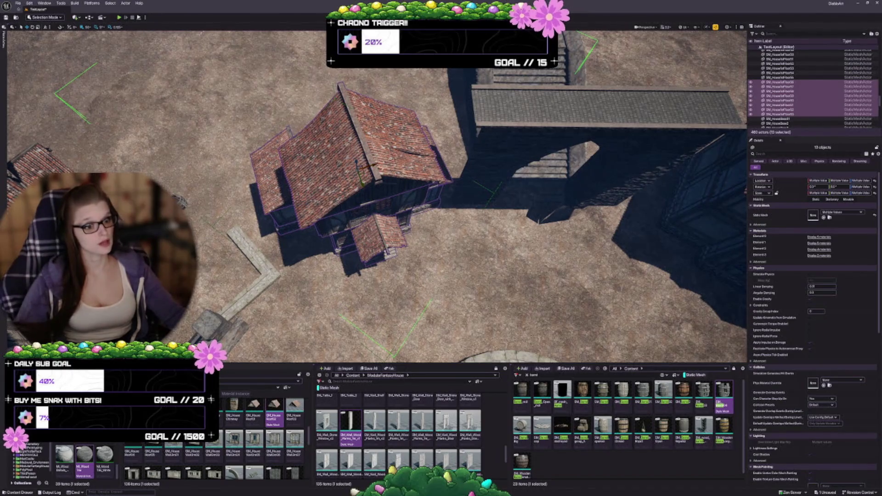
pyautogui.moveTo(375, 164)
pyautogui.mouseDown()
pyautogui.moveTo(340, 172)
pyautogui.moveTo(349, 172)
pyautogui.mouseUp()
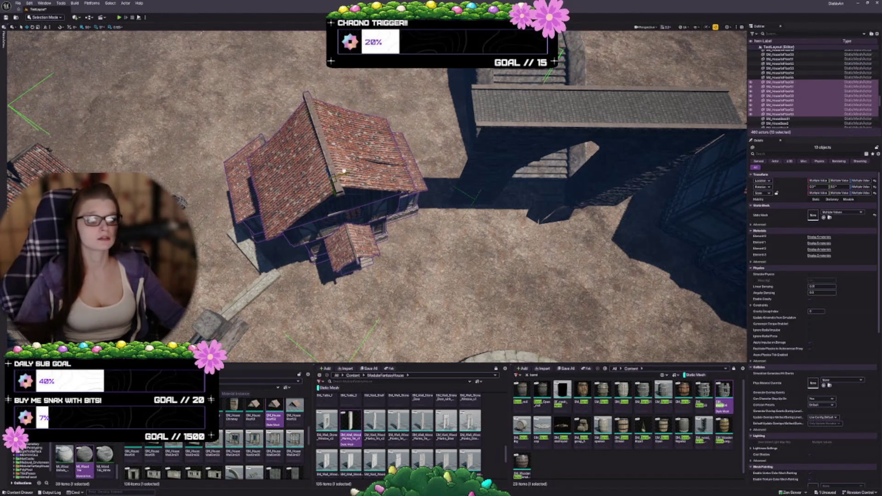
pyautogui.press('Escape')
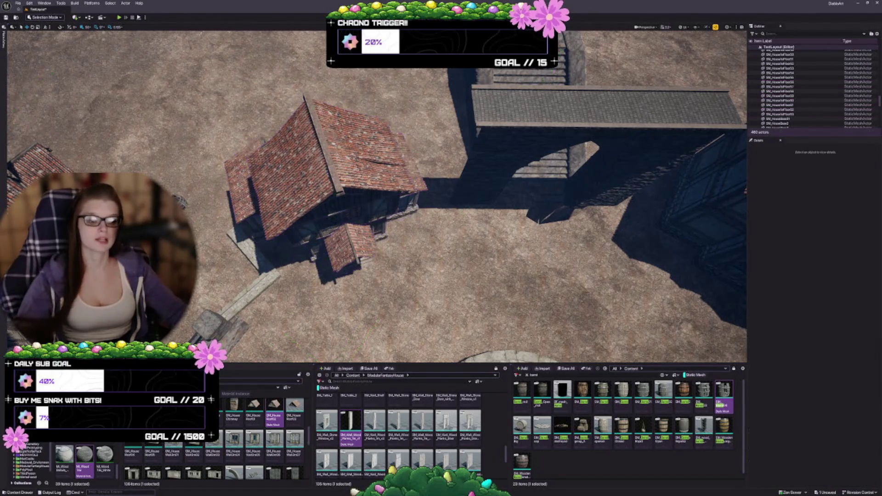
# - Recheck the house group, deselect it, and select the barrel near the upper house
pyautogui.scroll(-5, 329, 228)
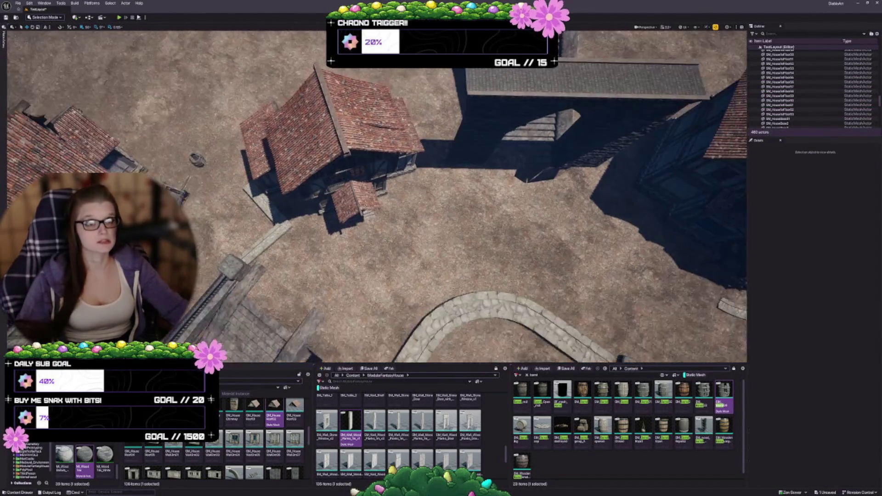
pyautogui.click(376, 139)
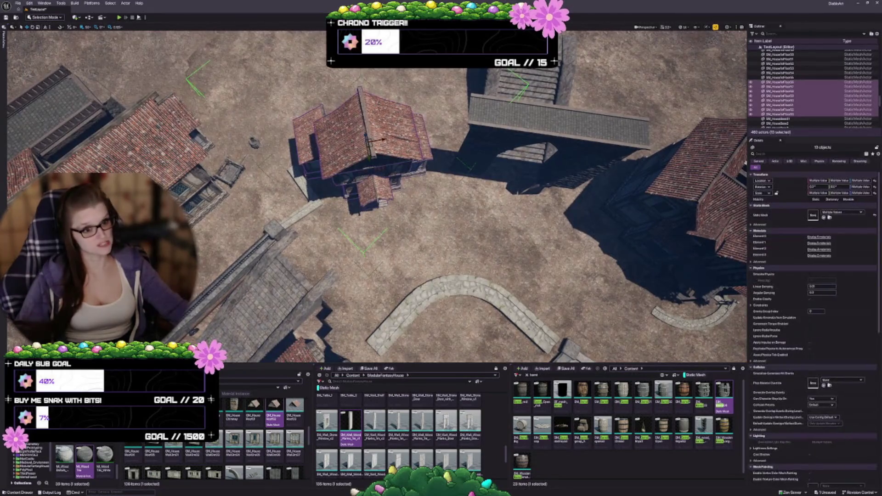
pyautogui.press('Escape')
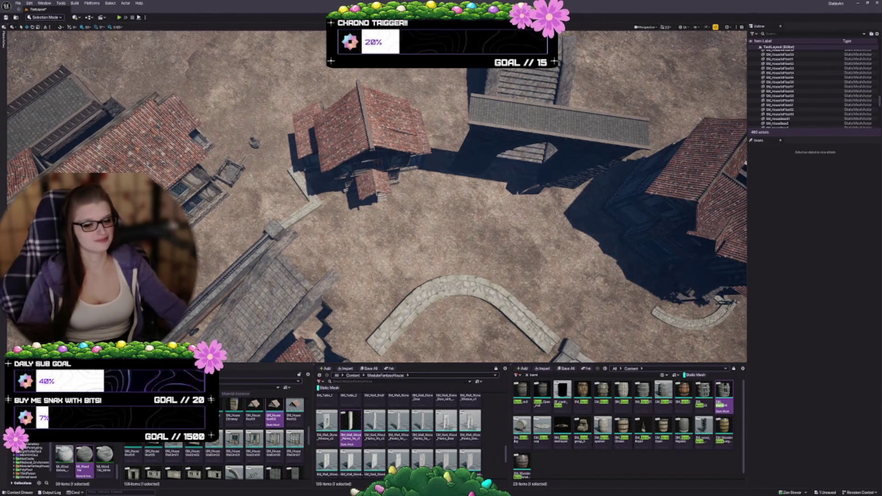
pyautogui.scroll(5, 377, 193)
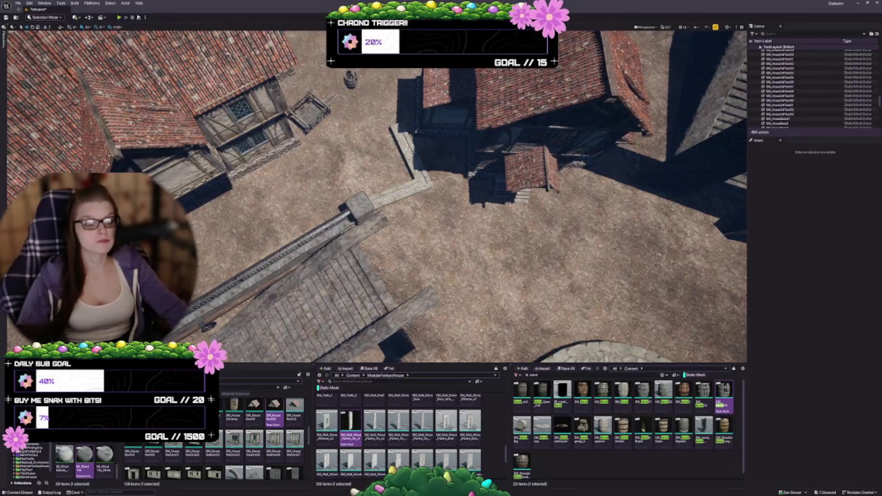
pyautogui.click(349, 83)
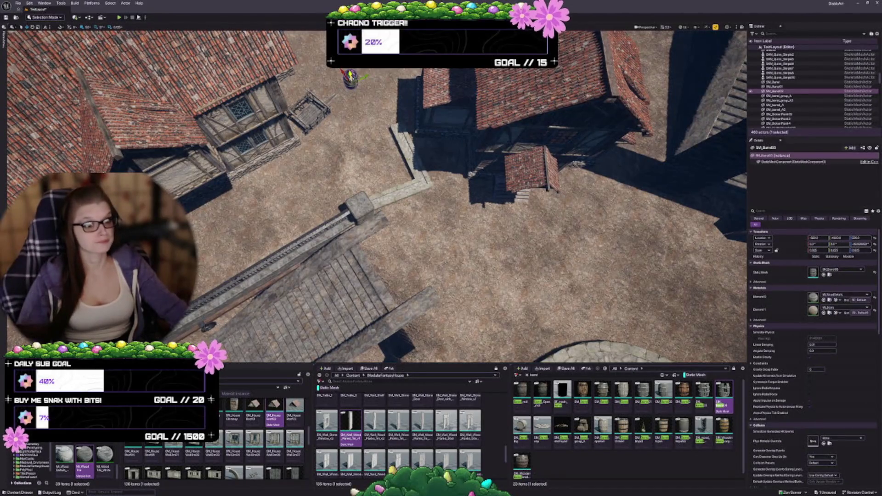
# - Try moving the barrel, undo it, and delete the stray curbstone corner piece
pyautogui.moveTo(350, 78)
pyautogui.mouseDown()
pyautogui.moveTo(434, 148)
pyautogui.moveTo(462, 154)
pyautogui.moveTo(458, 142)
pyautogui.mouseUp()
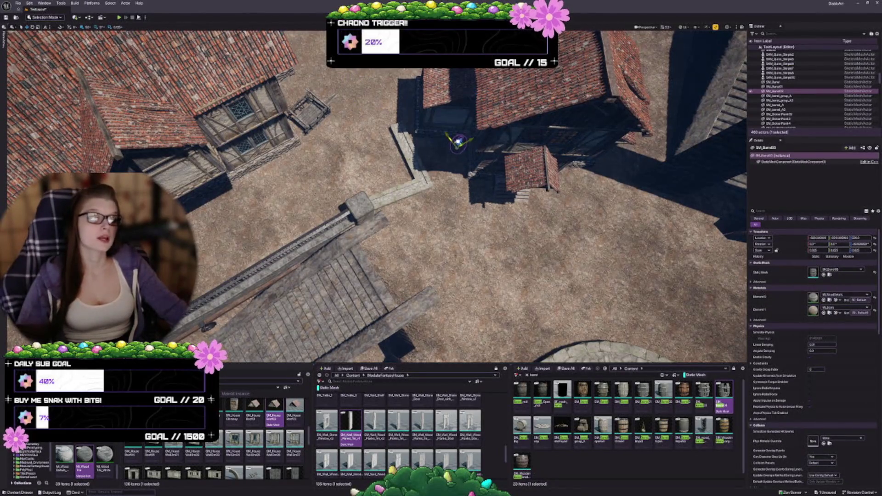
pyautogui.hotkey('ctrl', 'z')
pyautogui.hotkey('ctrl', 'z')
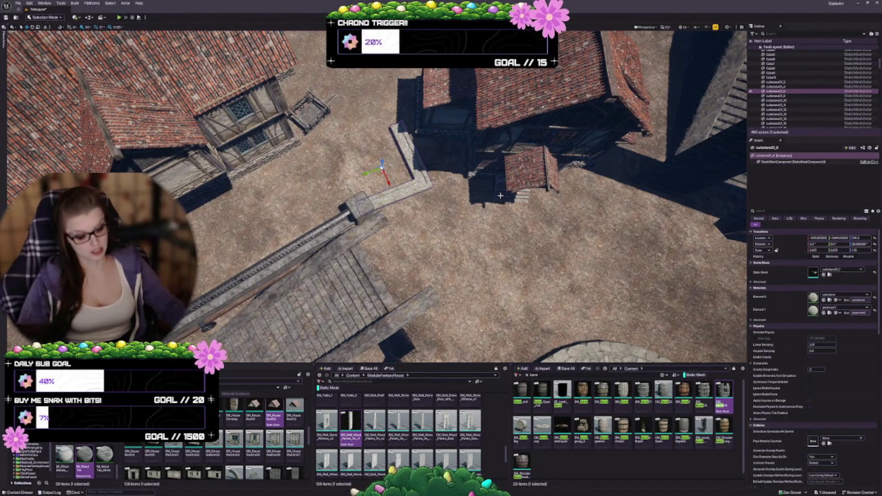
pyautogui.press('Delete')
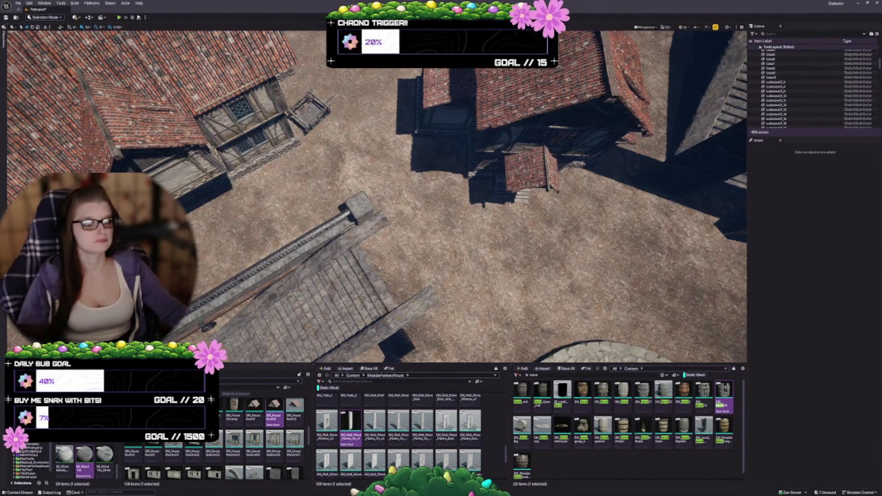
# - Select the wagon, then select the 21-piece house group
pyautogui.press('a')
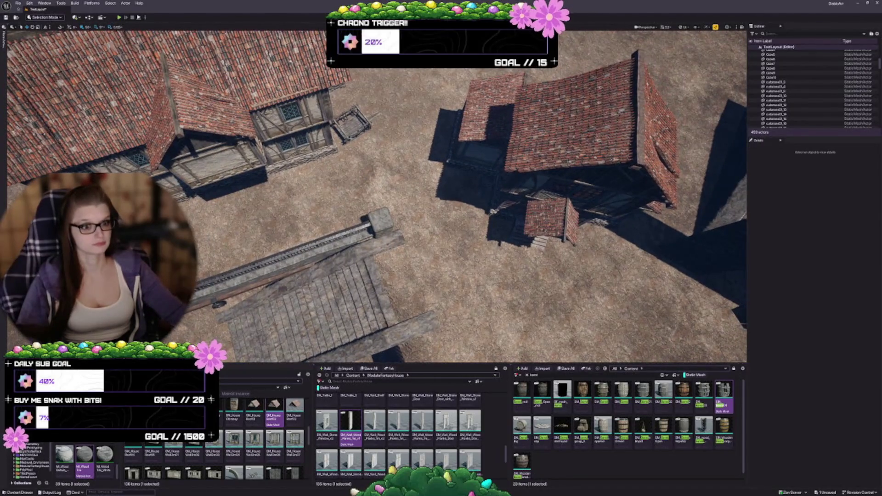
pyautogui.click(352, 121)
pyautogui.press('d')
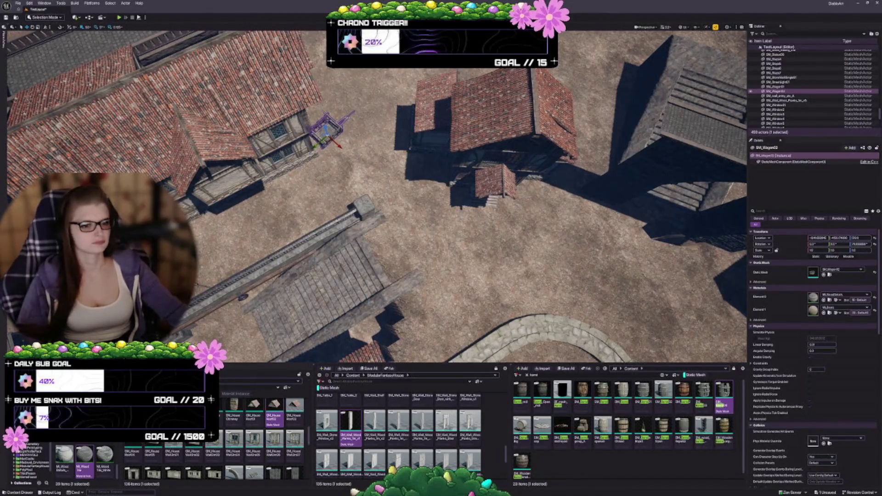
pyautogui.click(215, 106)
# - Frame the 21-piece house group, fly closer over the village, and rotate the house slightly
pyautogui.press('f')
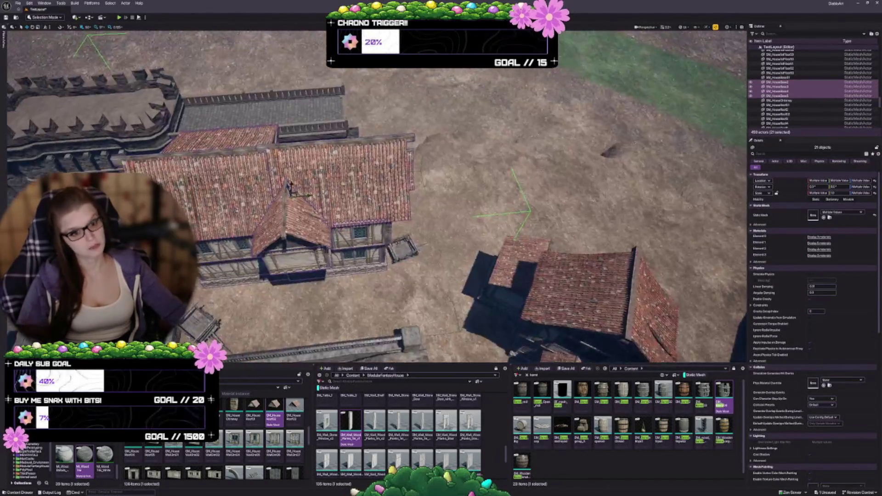
pyautogui.press('d')
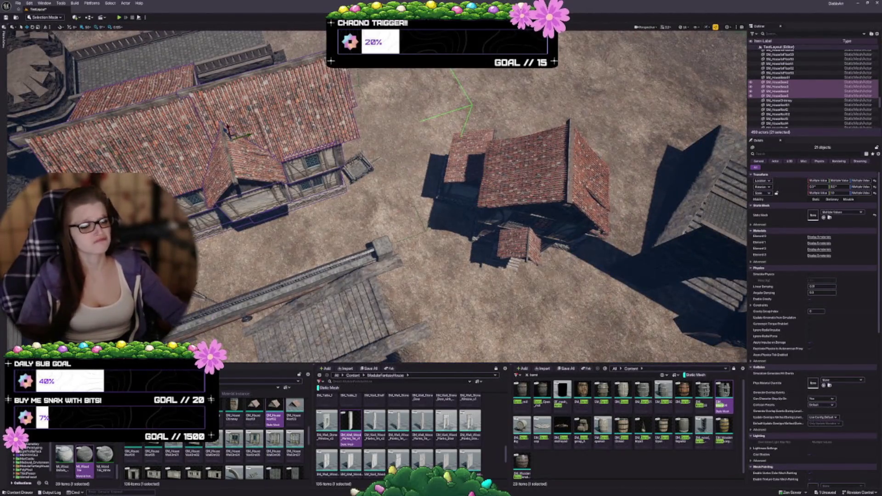
pyautogui.press('a')
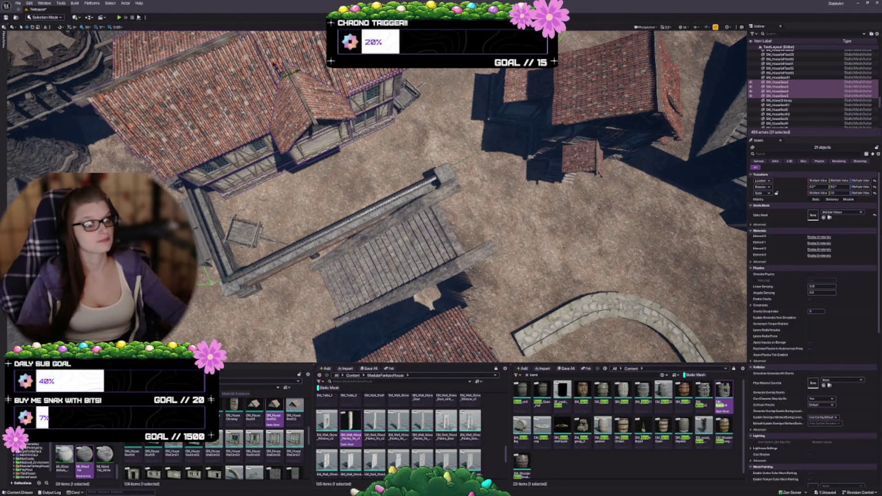
pyautogui.press('d')
pyautogui.press('w')
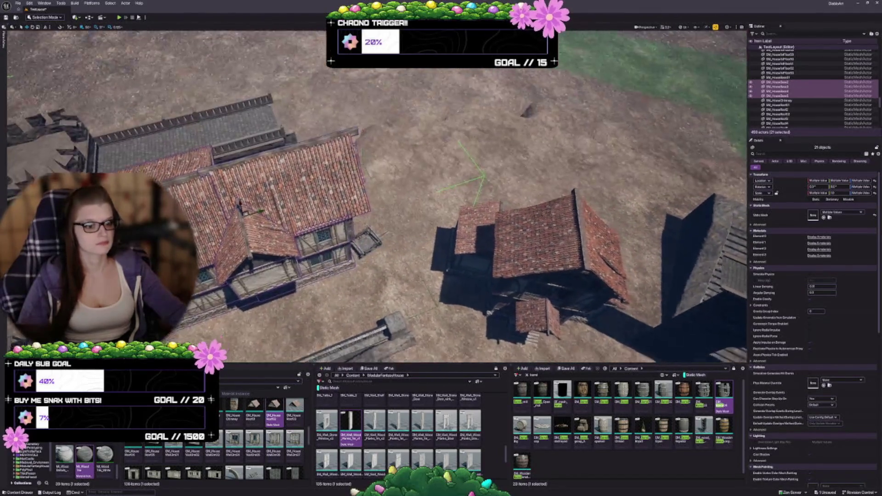
pyautogui.press('w')
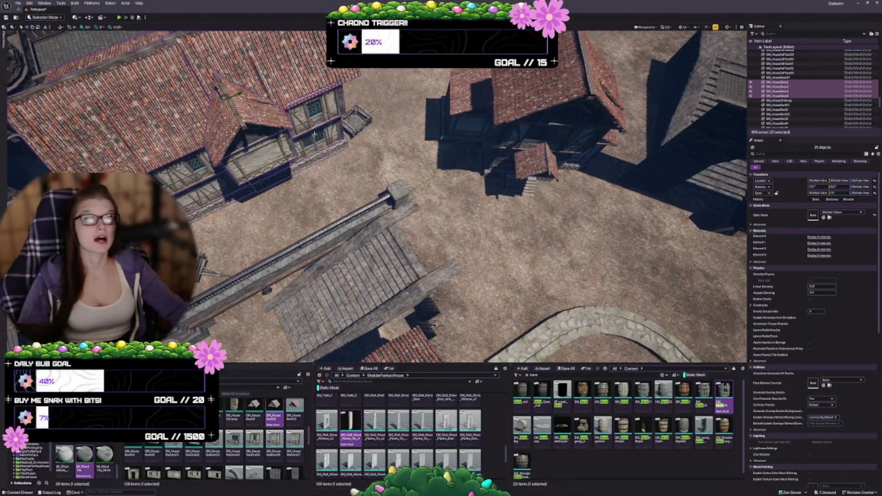
pyautogui.press('e')
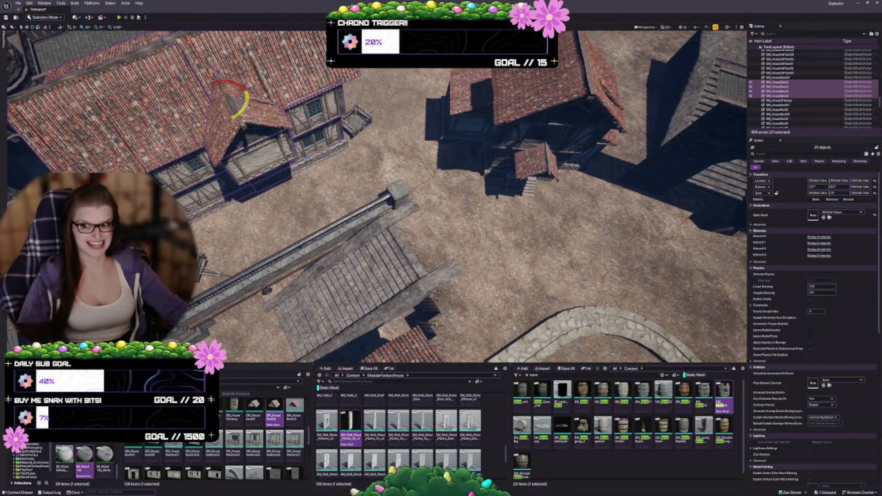
pyautogui.moveTo(245, 99)
pyautogui.mouseDown()
pyautogui.moveTo(215, 83)
pyautogui.moveTo(228, 84)
pyautogui.mouseUp()
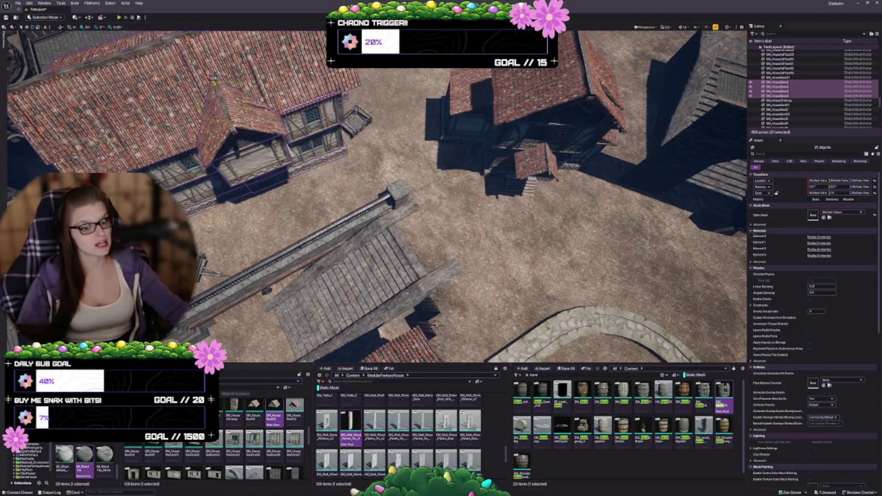
# - Park the wagon on open ground, then shift the 21-piece house right and nudge it into place
pyautogui.click(357, 118)
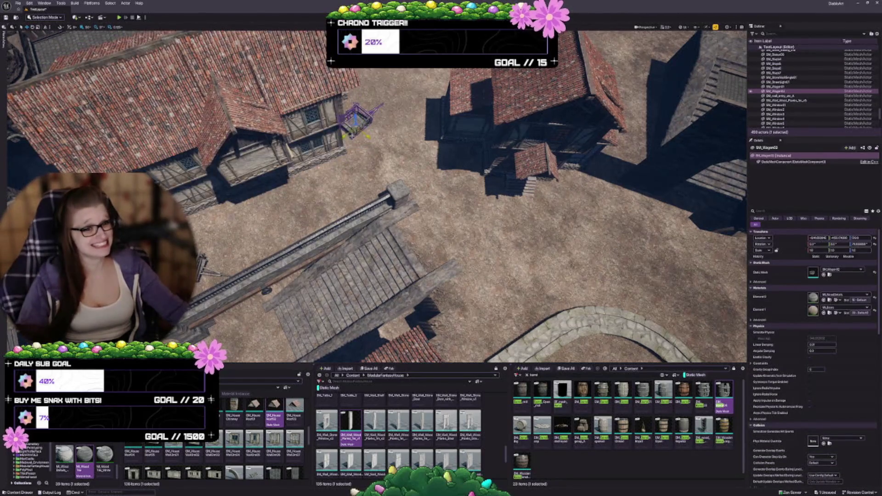
pyautogui.moveTo(354, 133)
pyautogui.mouseDown()
pyautogui.moveTo(418, 156)
pyautogui.moveTo(448, 214)
pyautogui.mouseUp()
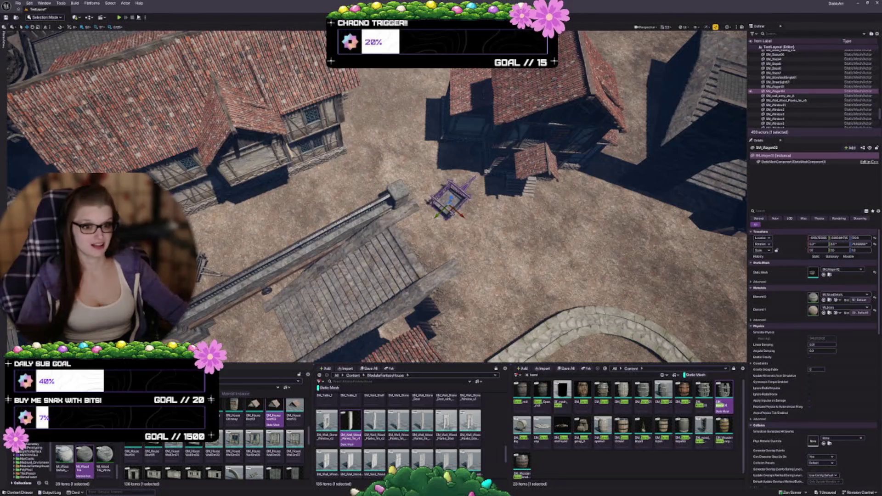
pyautogui.click(220, 120)
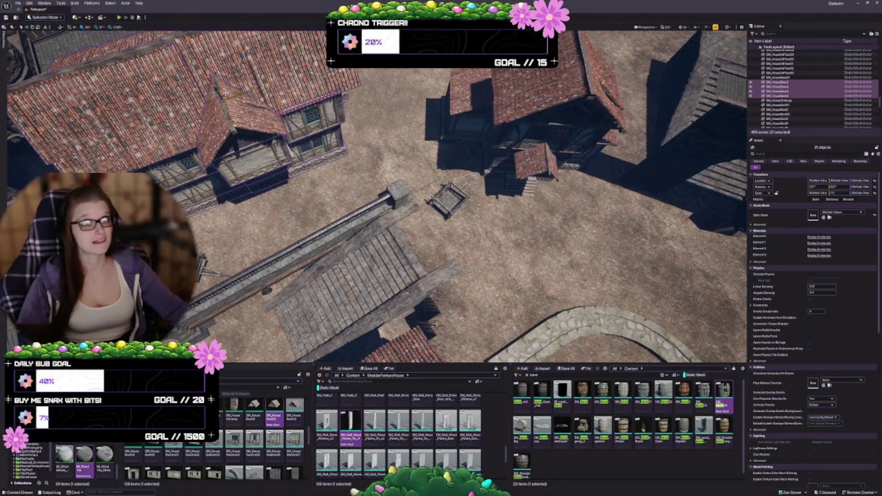
pyautogui.moveTo(226, 94)
pyautogui.mouseDown()
pyautogui.moveTo(304, 103)
pyautogui.moveTo(284, 121)
pyautogui.mouseUp()
pyautogui.press('e')
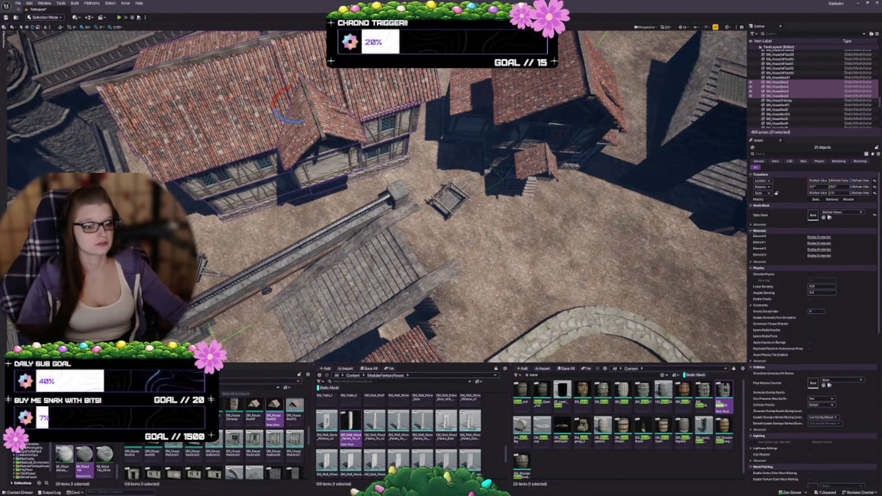
pyautogui.press('d')
pyautogui.press('w')
pyautogui.moveTo(250, 90); pyautogui.dragTo(250, 83)
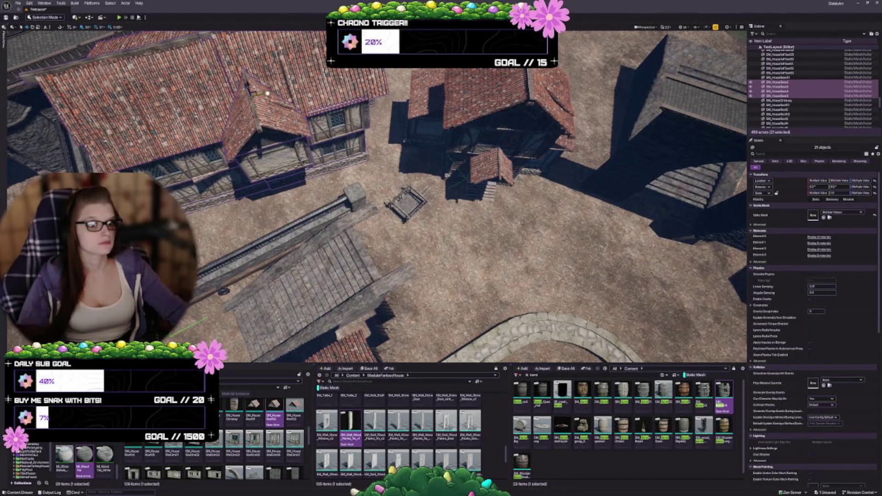
pyautogui.moveTo(267, 93); pyautogui.dragTo(260, 94)
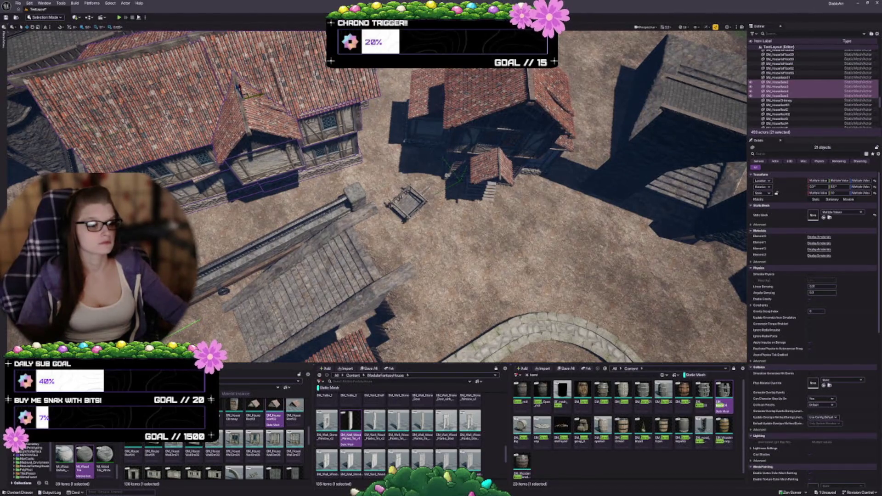
pyautogui.scroll(3, 359, 211)
# - Move the wagon up beside the left house and turn it -45 degrees
pyautogui.click(358, 211)
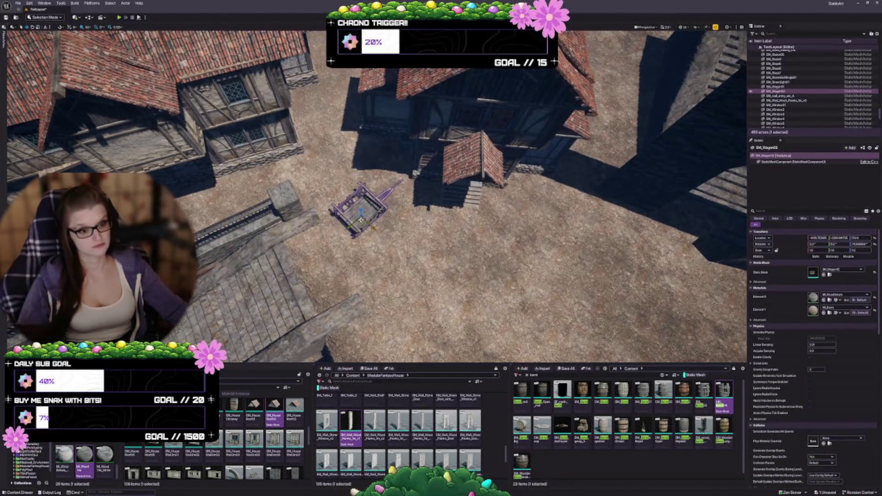
pyautogui.moveTo(362, 223); pyautogui.dragTo(323, 138)
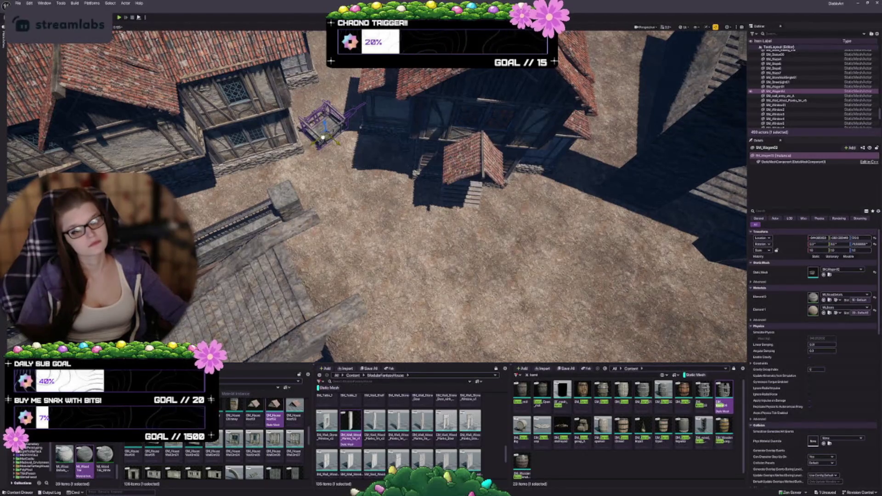
pyautogui.moveTo(322, 138)
pyautogui.mouseDown()
pyautogui.moveTo(316, 128)
pyautogui.moveTo(341, 137)
pyautogui.moveTo(351, 124)
pyautogui.moveTo(333, 152)
pyautogui.moveTo(323, 144)
pyautogui.moveTo(323, 123)
pyautogui.mouseUp()
pyautogui.press('e')
pyautogui.press('w')
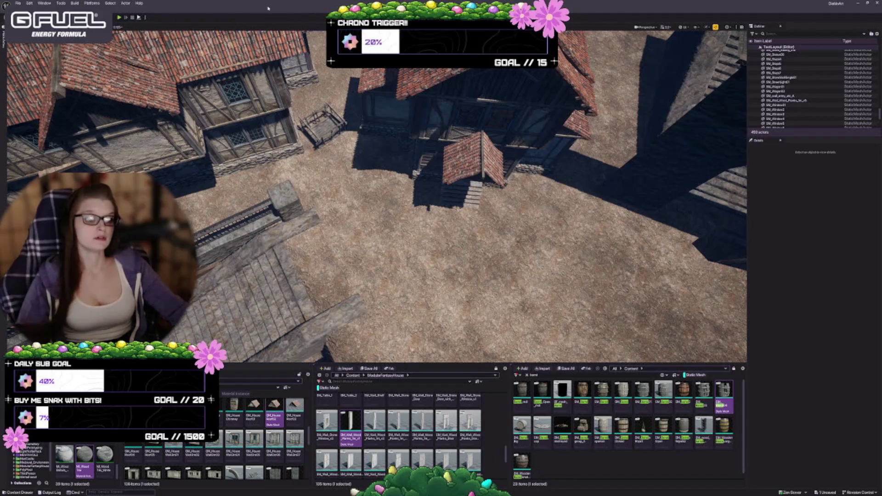
pyautogui.press('e')
pyautogui.moveTo(342, 146)
pyautogui.mouseDown()
pyautogui.moveTo(349, 132)
pyautogui.moveTo(349, 141)
pyautogui.moveTo(327, 147)
pyautogui.moveTo(322, 130)
pyautogui.mouseUp()
pyautogui.press('w')
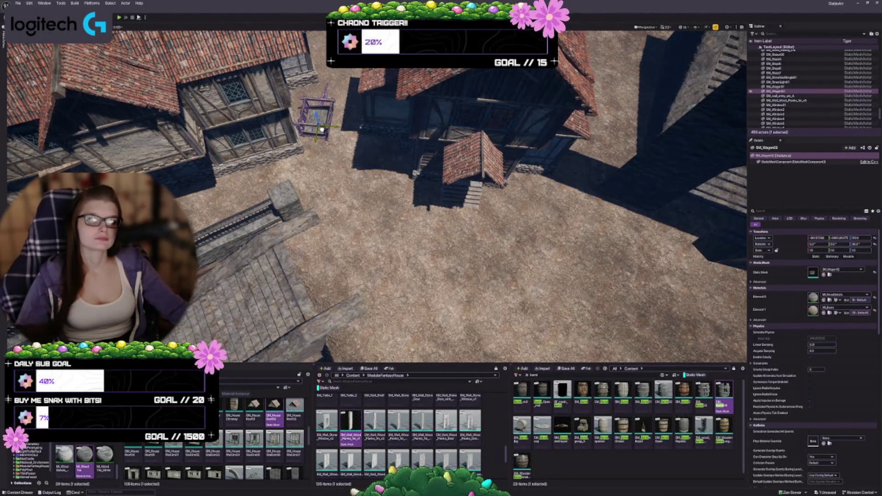
pyautogui.moveTo(322, 129); pyautogui.dragTo(327, 153)
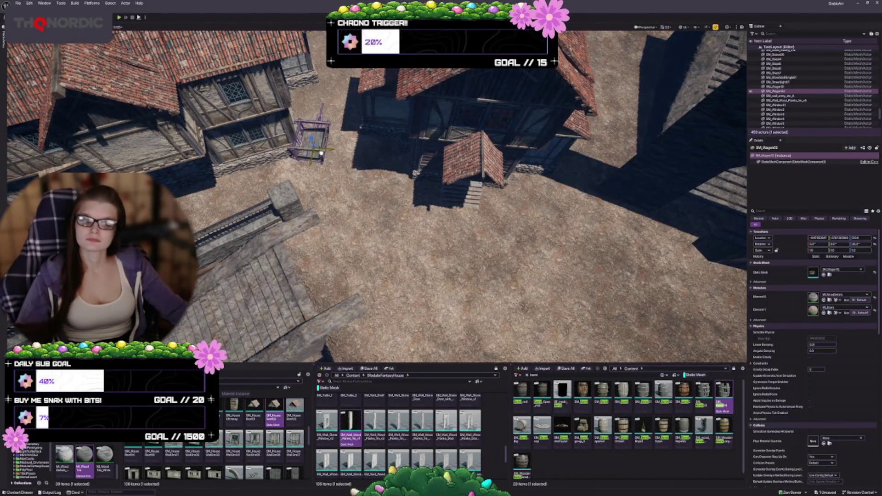
pyautogui.click(375, 210)
# - Push the wagon against the house front, angle it in the gap between houses, and deselect it
pyautogui.scroll(3, 375, 210)
pyautogui.scroll(-5, 374, 210)
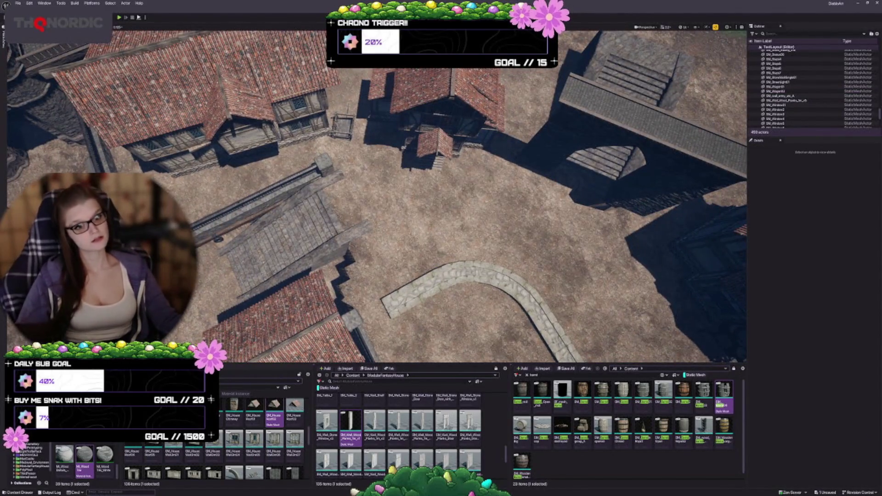
pyautogui.scroll(4, 374, 210)
pyautogui.scroll(-3, 375, 209)
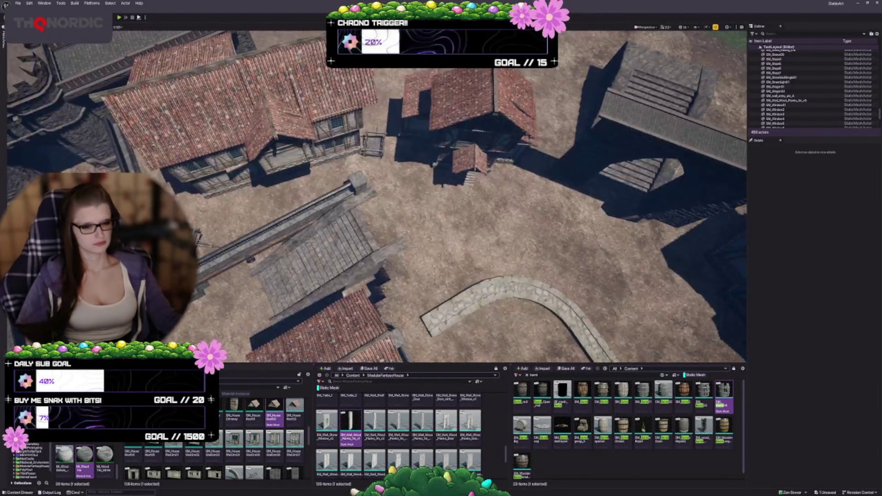
pyautogui.click(275, 106)
pyautogui.scroll(1, 375, 210)
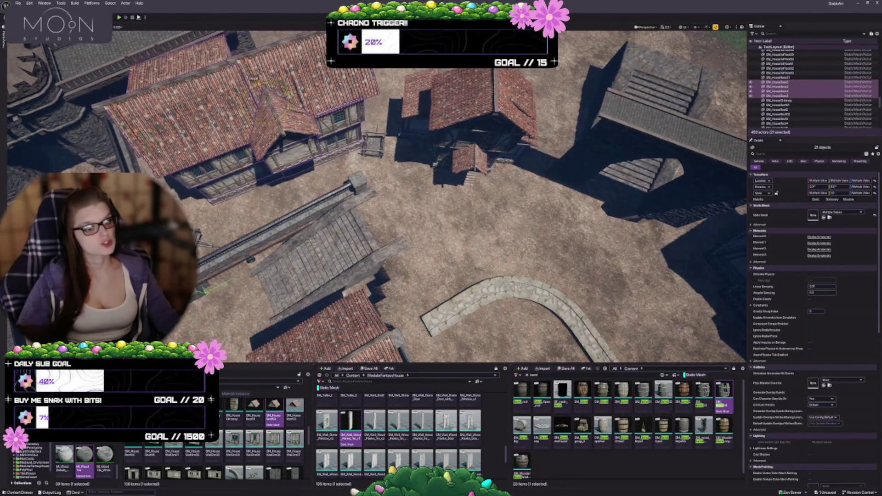
pyautogui.scroll(1, 375, 210)
pyautogui.scroll(3, 374, 210)
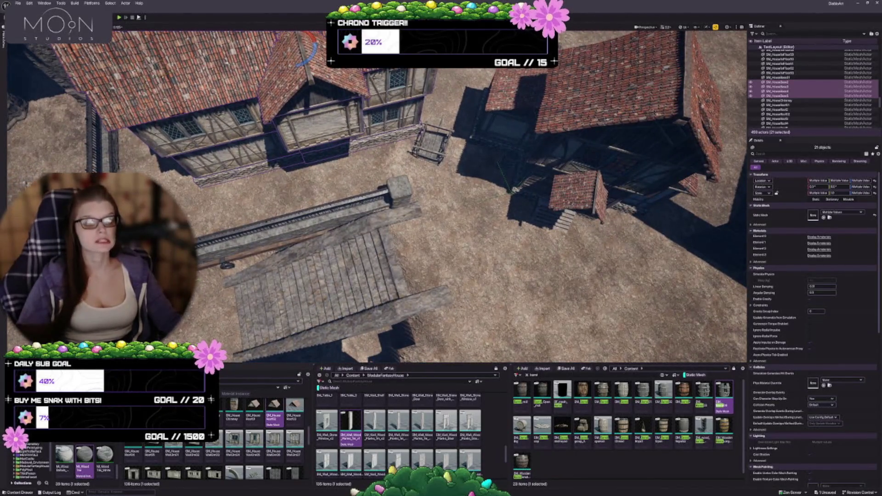
pyautogui.scroll(2, 374, 209)
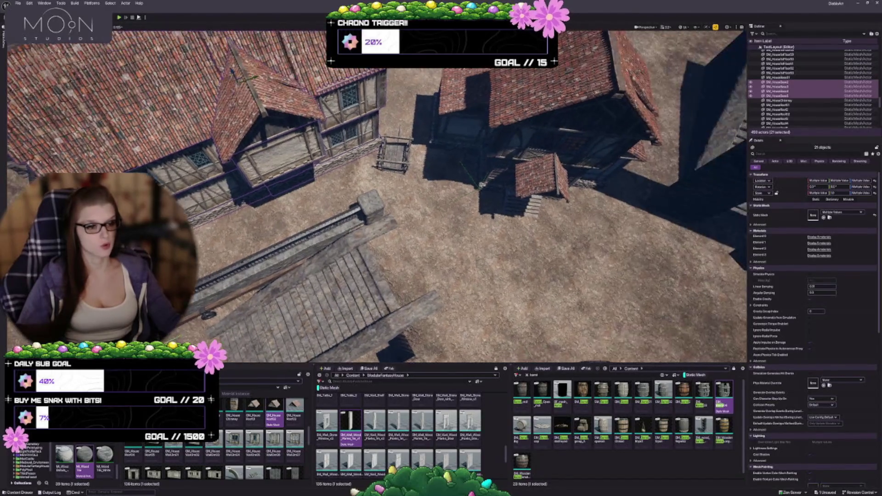
pyautogui.click(393, 154)
pyautogui.moveTo(401, 165); pyautogui.dragTo(404, 135)
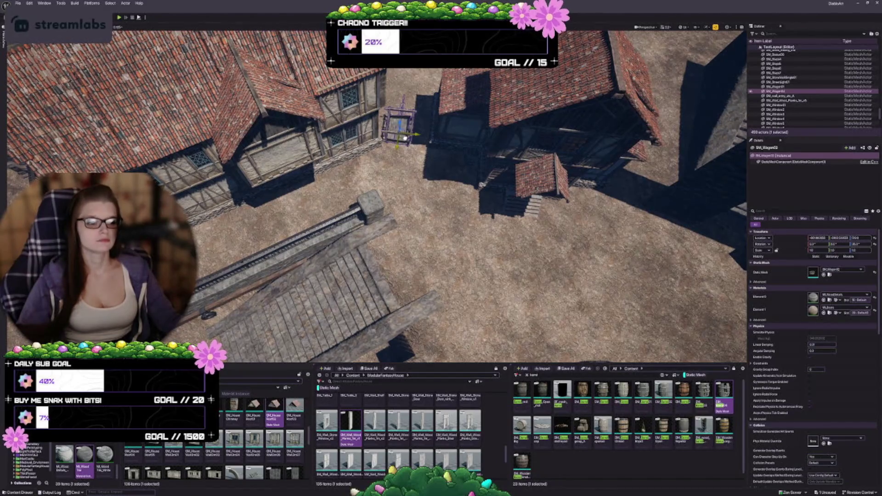
pyautogui.press('e')
pyautogui.moveTo(414, 138)
pyautogui.mouseDown()
pyautogui.moveTo(417, 148)
pyautogui.moveTo(378, 158)
pyautogui.mouseUp()
pyautogui.scroll(5, 402, 162)
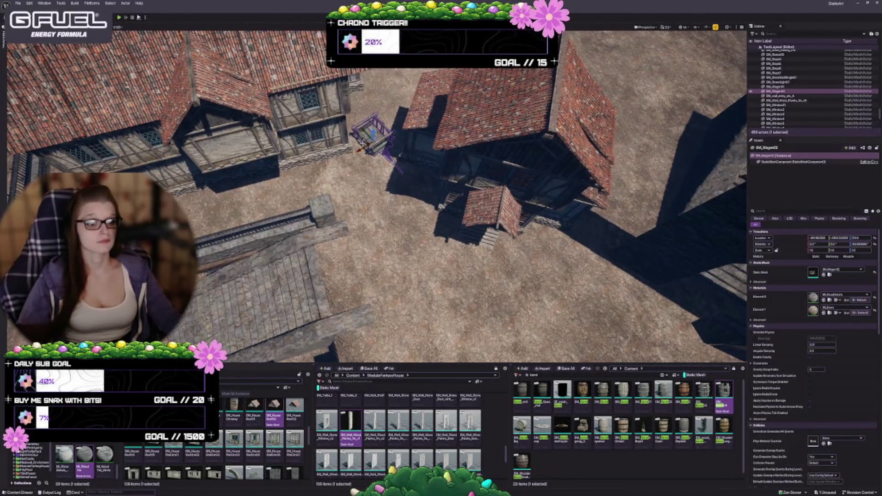
pyautogui.moveTo(362, 145); pyautogui.dragTo(358, 143)
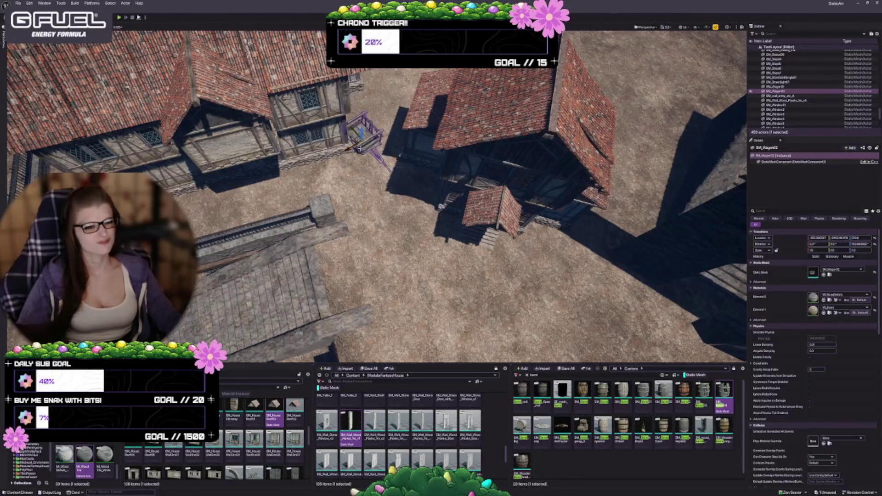
pyautogui.press('Escape')
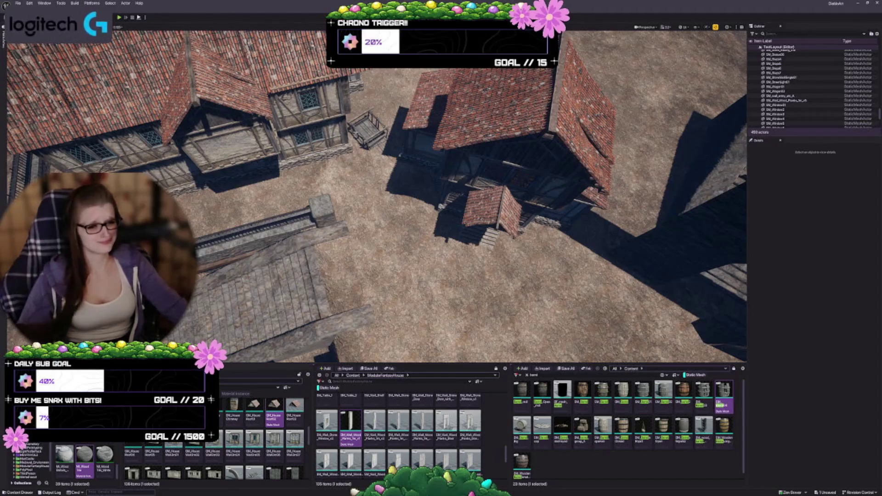
pyautogui.moveTo(443, 222); pyautogui.dragTo(443, 222)
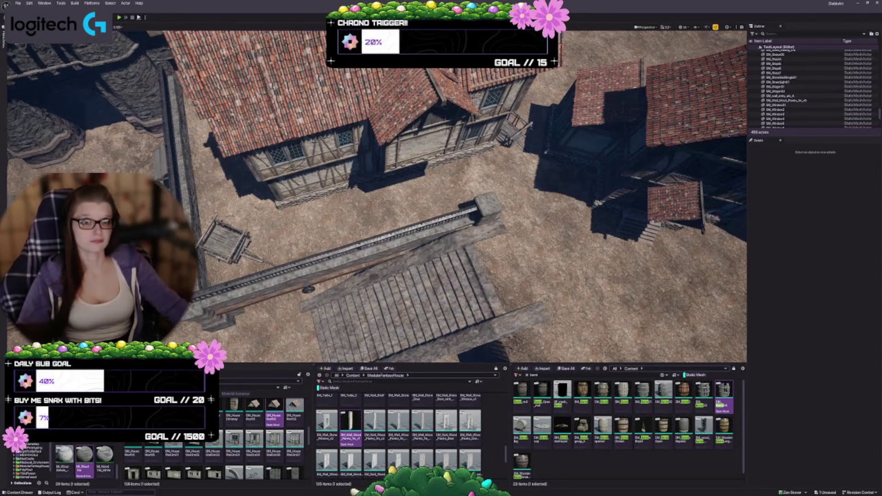
pyautogui.moveTo(371, 173); pyautogui.dragTo(371, 172)
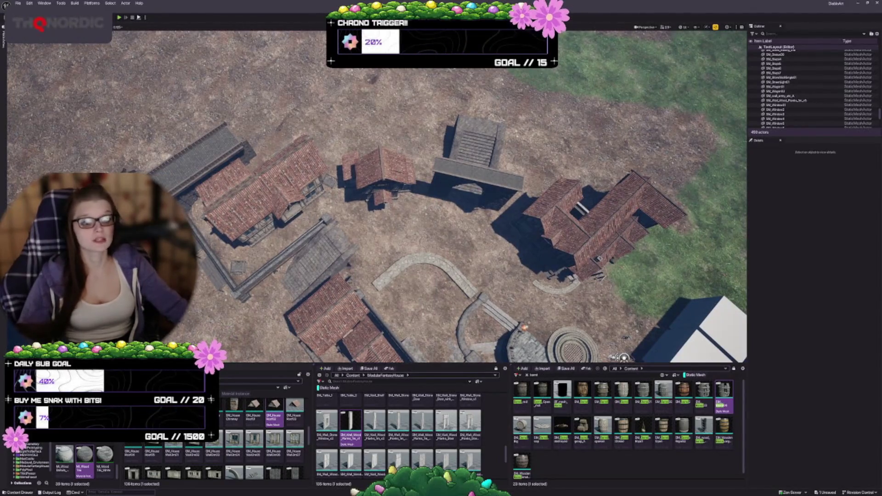
pyautogui.moveTo(371, 173); pyautogui.dragTo(371, 173)
pyautogui.moveTo(261, 122); pyautogui.dragTo(261, 122)
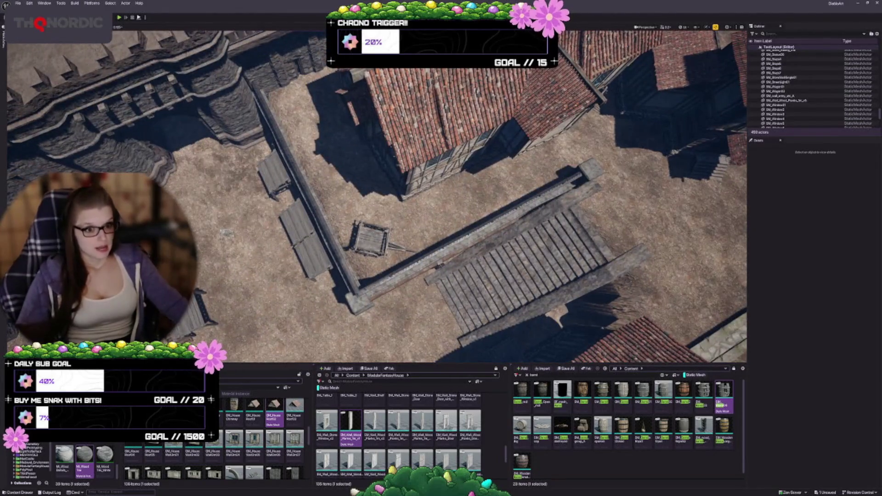
pyautogui.scroll(-5, 377, 195)
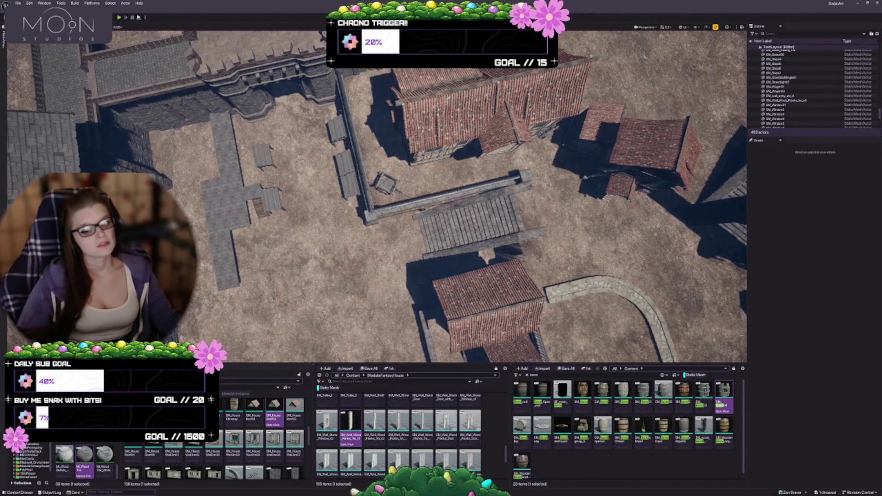
pyautogui.moveTo(376, 195); pyautogui.dragTo(418, 172)
pyautogui.moveTo(278, 237); pyautogui.dragTo(291, 225)
pyautogui.scroll(10, 377, 195)
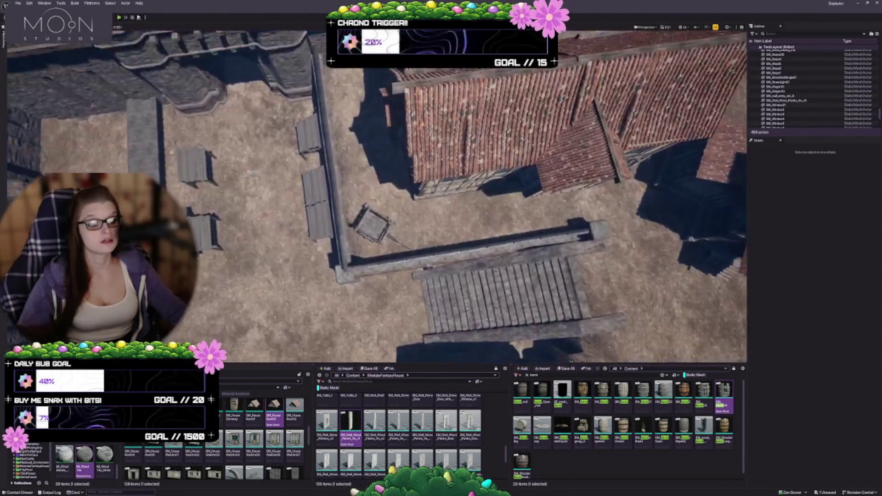
pyautogui.scroll(-5, 377, 195)
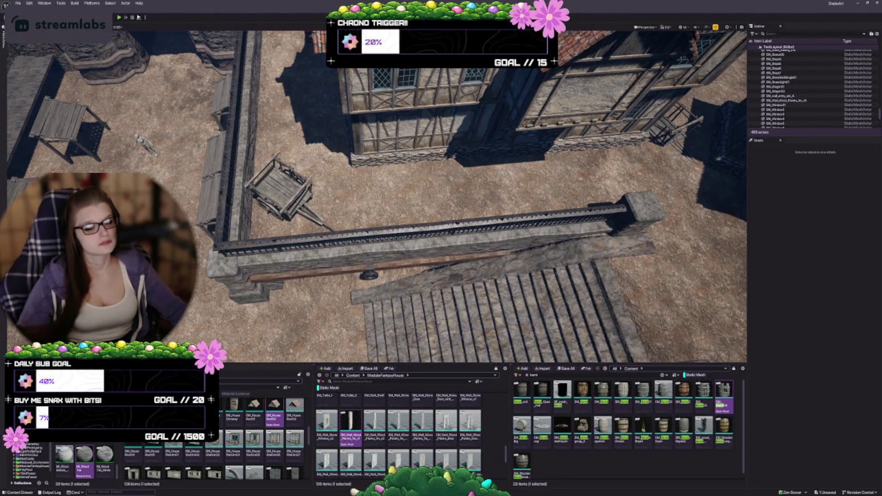
pyautogui.scroll(-8, 377, 195)
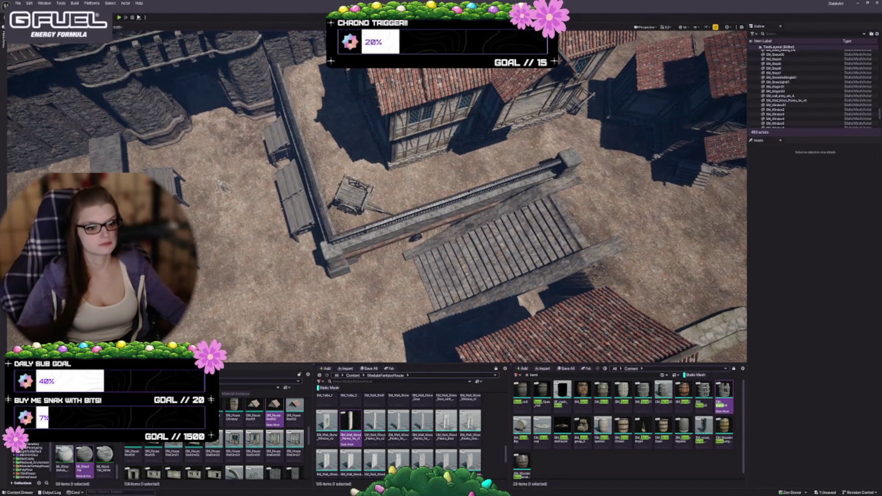
# - Move SM_Wagon01 right toward the timbered house in the courtyard
pyautogui.click(353, 193)
pyautogui.scroll(5, 353, 193)
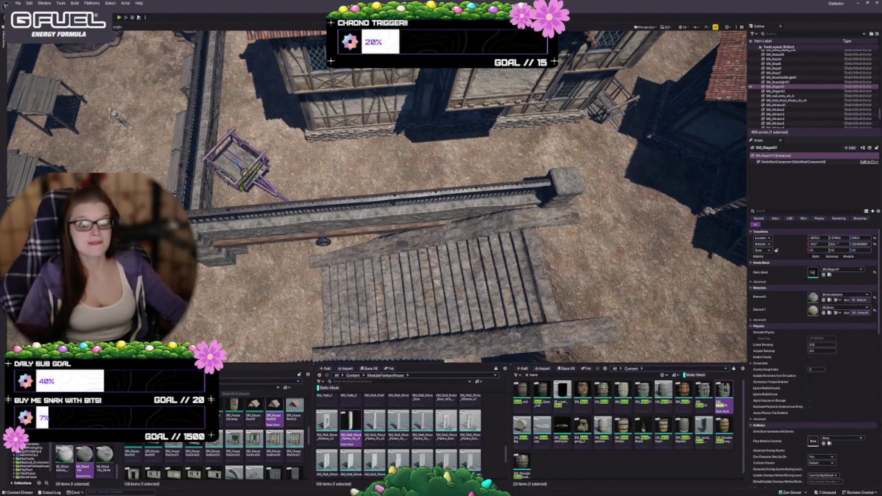
pyautogui.moveTo(264, 169); pyautogui.dragTo(347, 175)
pyautogui.press('a')
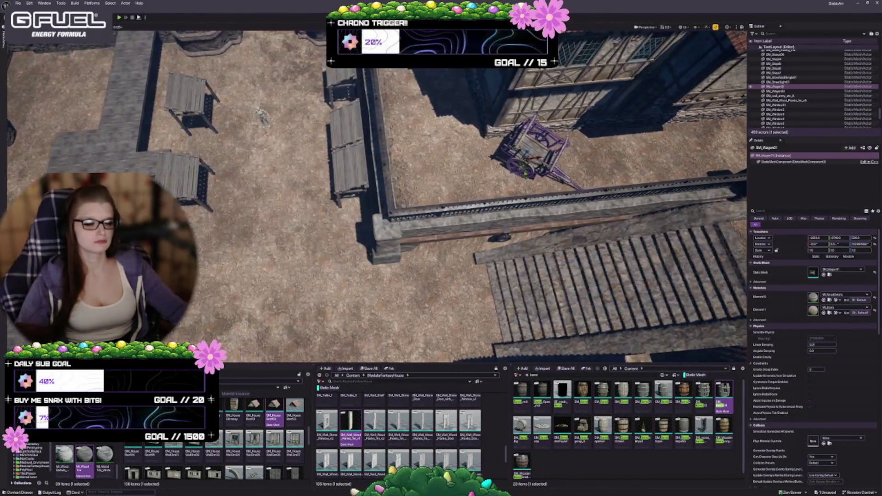
pyautogui.press('Escape')
# - Select the courtyard wall pieces minus three, group them with Ctrl+G, then undo the grouping
pyautogui.moveTo(362, 91); pyautogui.dragTo(361, 120)
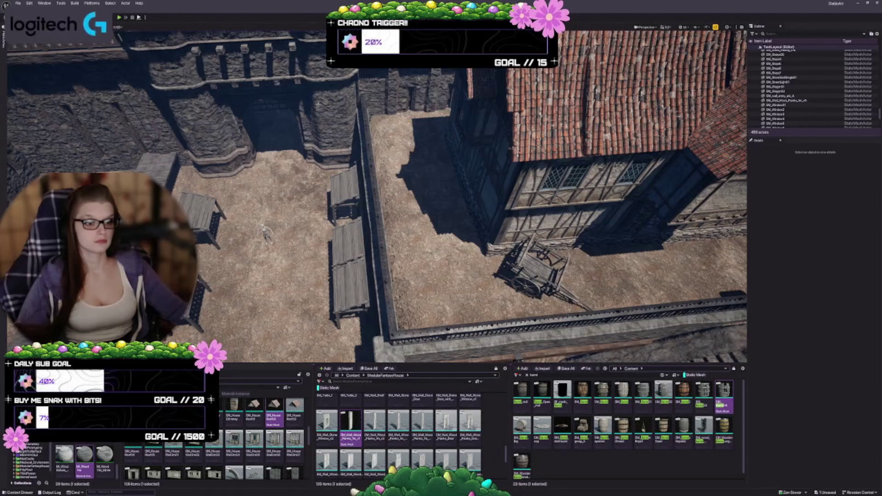
pyautogui.click(361, 120)
pyautogui.press('f')
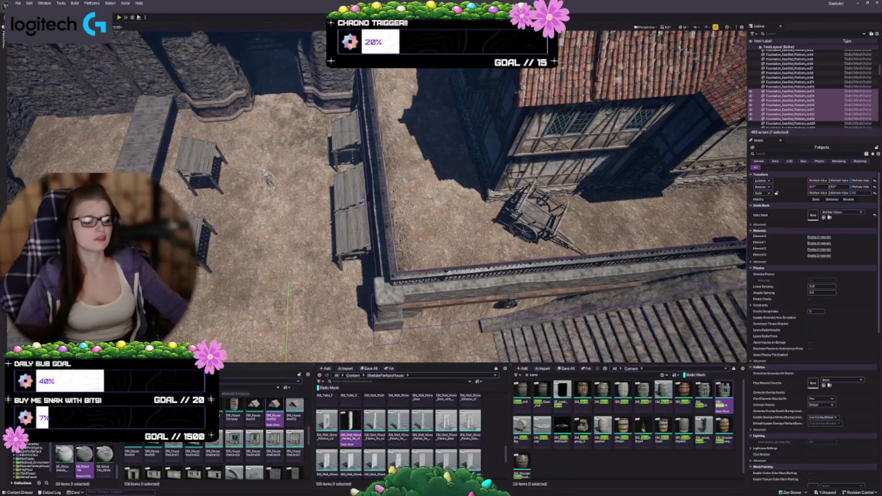
pyautogui.moveTo(368, 206); pyautogui.dragTo(312, 206)
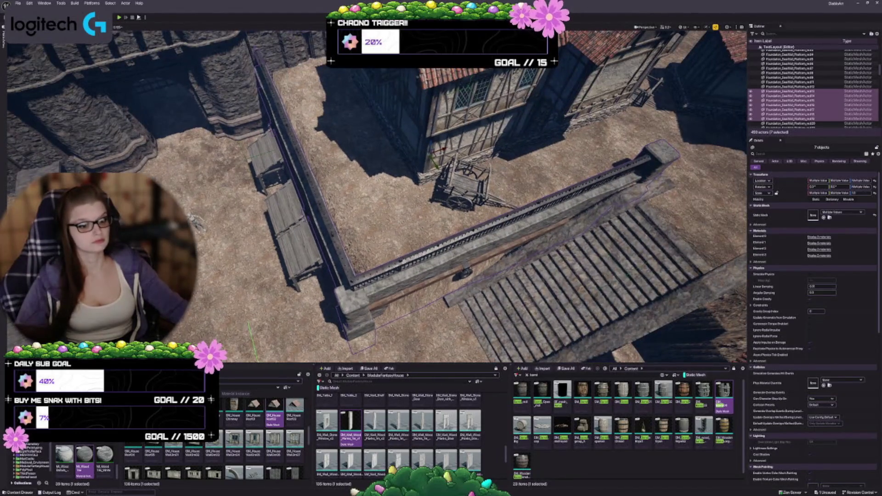
pyautogui.moveTo(312, 206); pyautogui.dragTo(262, 207)
pyautogui.keyDown('ctrl'); pyautogui.click(275, 117); pyautogui.keyUp('ctrl')
pyautogui.keyDown('ctrl'); pyautogui.click(272, 229); pyautogui.keyUp('ctrl')
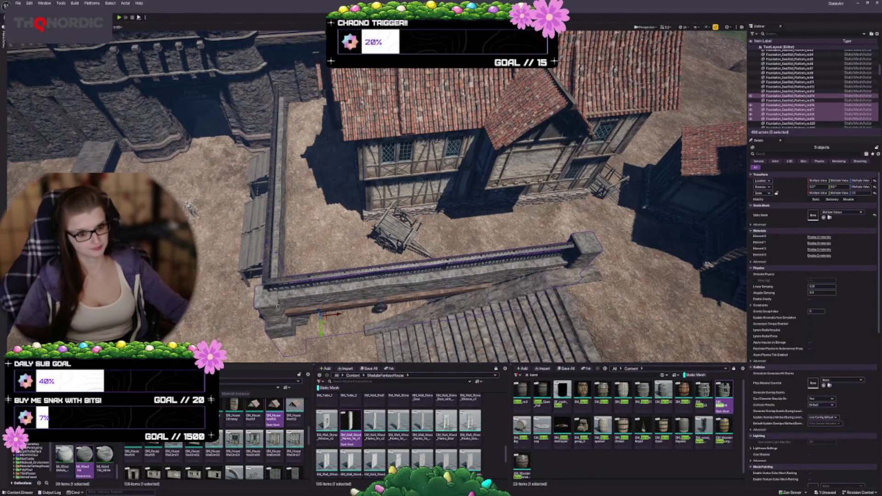
pyautogui.keyDown('ctrl'); pyautogui.click(284, 348); pyautogui.keyUp('ctrl')
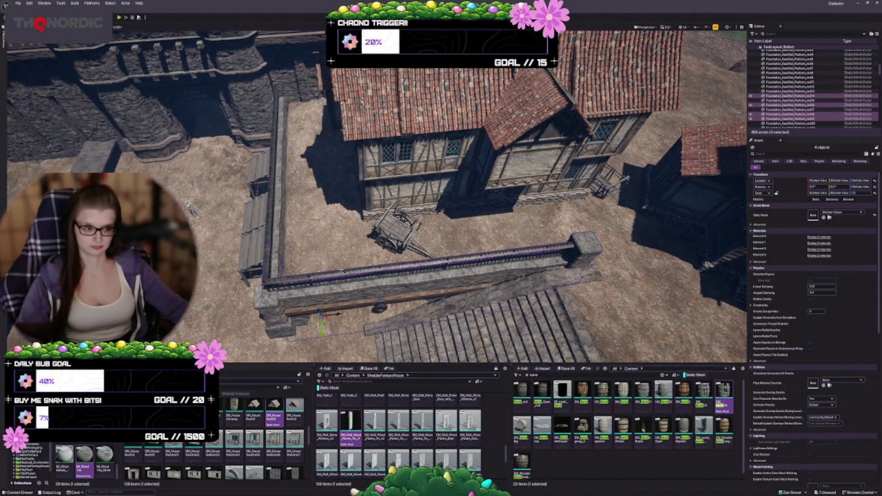
pyautogui.hotkey('ctrl', 'g')
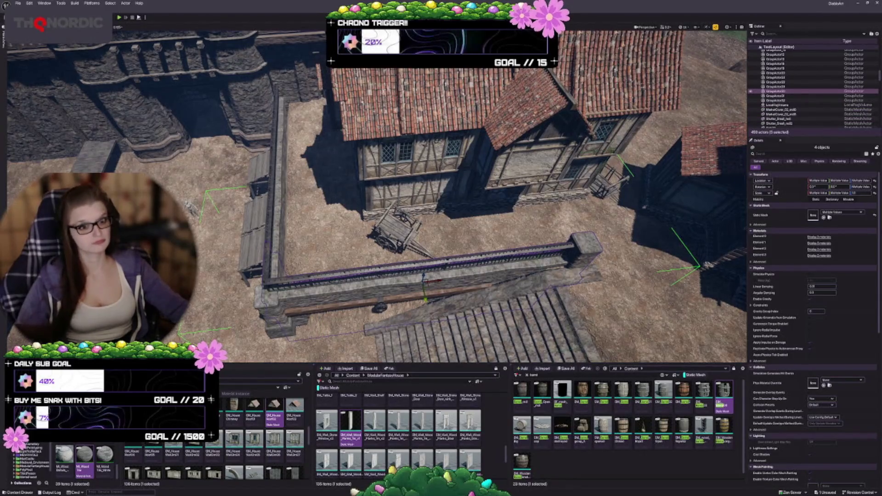
pyautogui.hotkey('ctrl', 'z')
pyautogui.hotkey('ctrl', 'z')
pyautogui.hotkey('ctrl', 'z')
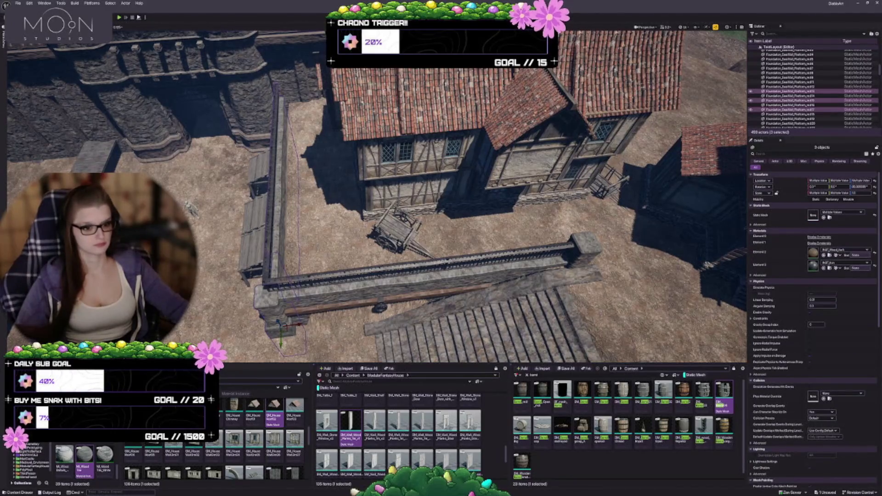
# - Try shifting the wall pieces right, undo the move, and clear the selection
pyautogui.moveTo(300, 325)
pyautogui.mouseDown()
pyautogui.moveTo(364, 317)
pyautogui.moveTo(354, 317)
pyautogui.mouseUp()
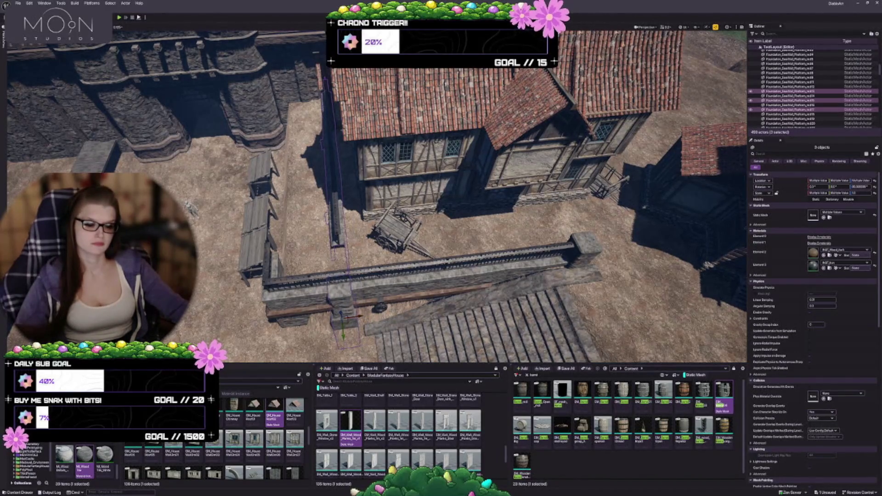
pyautogui.keyDown('ctrl'); pyautogui.click(329, 311); pyautogui.keyUp('ctrl')
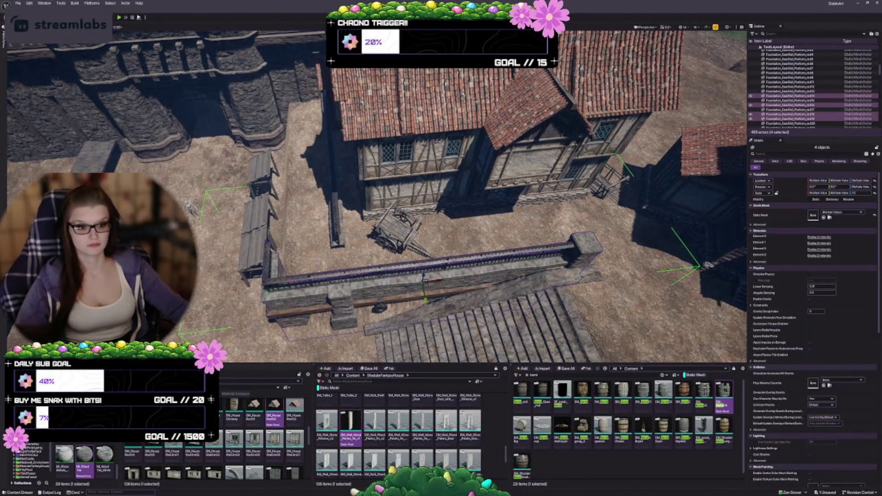
pyautogui.hotkey('ctrl', 'z')
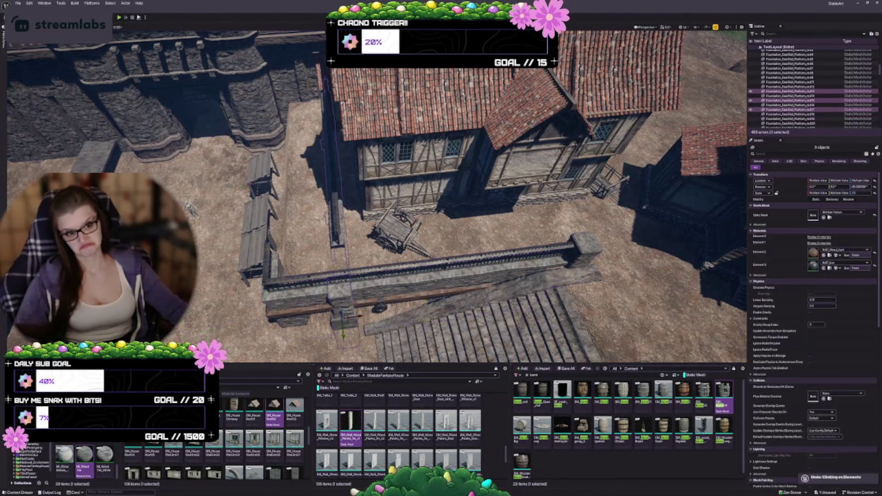
pyautogui.hotkey('ctrl', 'z')
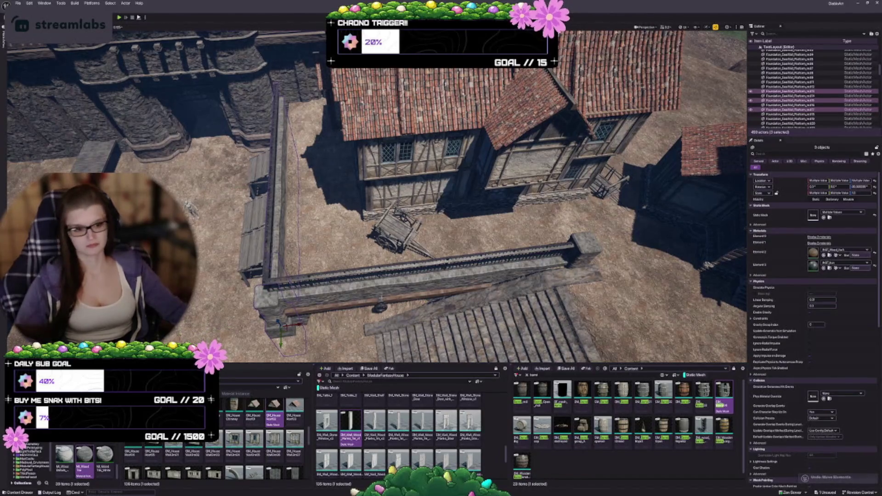
pyautogui.hotkey('ctrl', 'z')
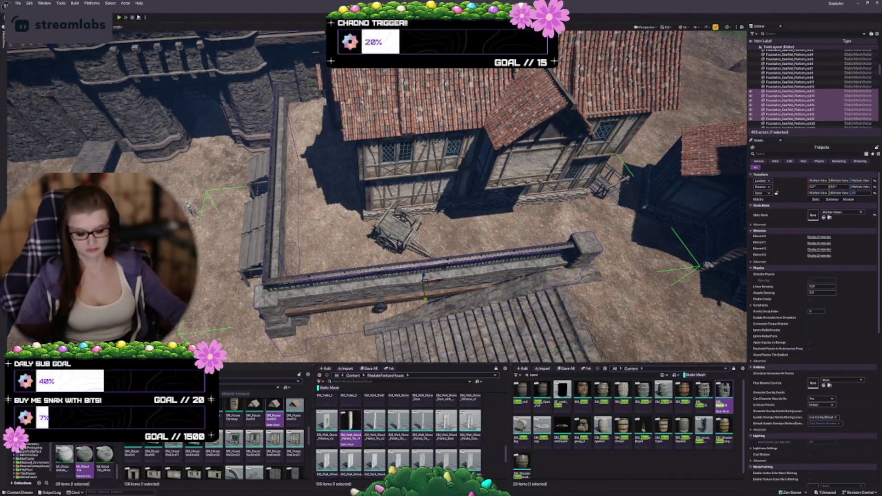
pyautogui.press('Escape')
pyautogui.moveTo(413, 207); pyautogui.dragTo(391, 206)
pyautogui.moveTo(339, 221)
pyautogui.mouseDown()
pyautogui.moveTo(332, 224)
pyautogui.moveTo(317, 173)
pyautogui.moveTo(280, 168)
pyautogui.moveTo(669, 292)
pyautogui.mouseUp()
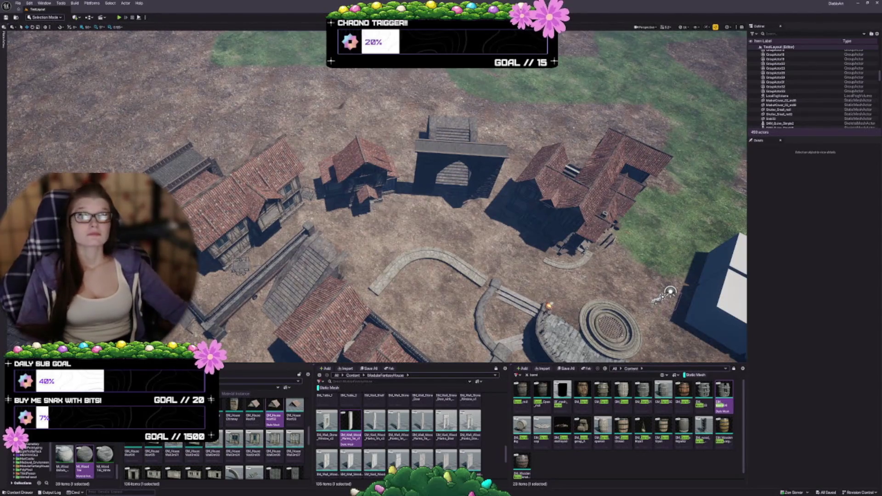
pyautogui.press('1')
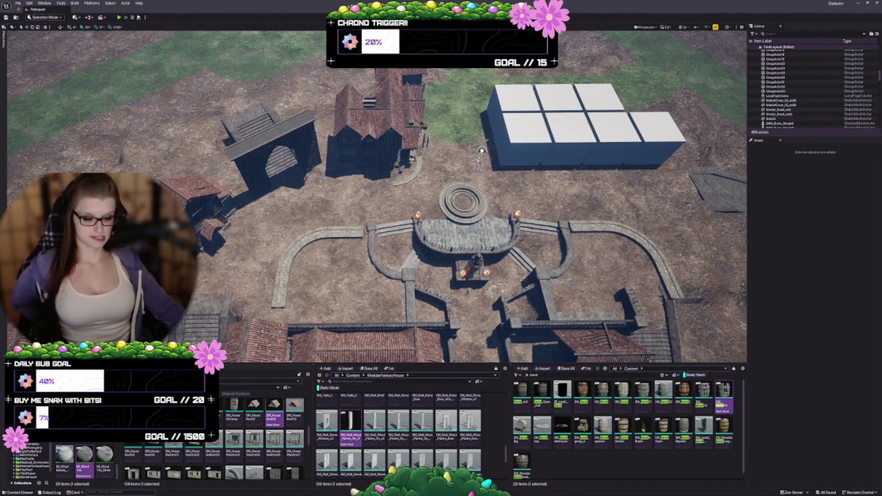
pyautogui.moveTo(480, 151)
pyautogui.mouseDown()
pyautogui.moveTo(459, 110)
pyautogui.moveTo(459, 142)
pyautogui.mouseUp()
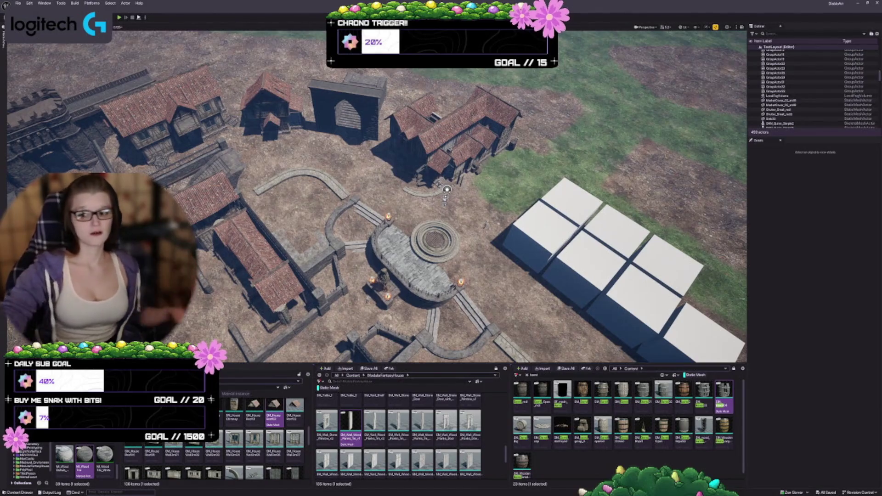
pyautogui.moveTo(377, 193); pyautogui.dragTo(377, 137)
pyautogui.moveTo(377, 193); pyautogui.dragTo(377, 133)
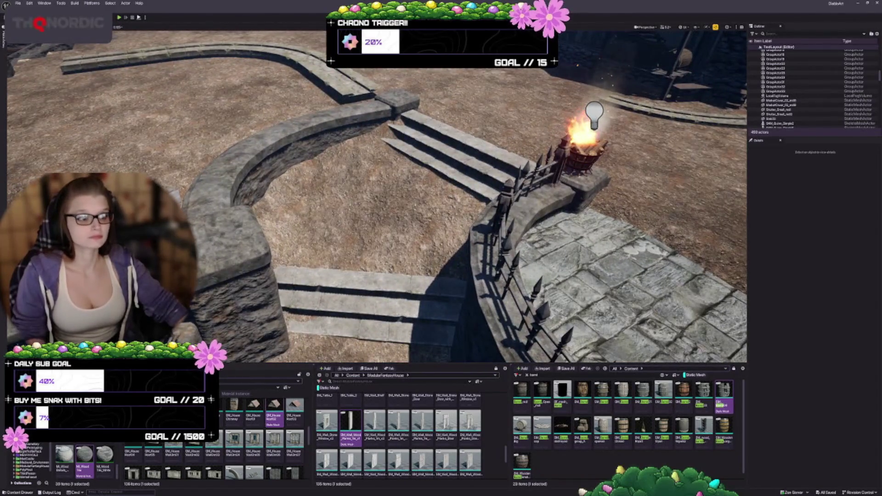
pyautogui.click(481, 101)
pyautogui.rightClick(482, 101)
pyautogui.click(522, 117)
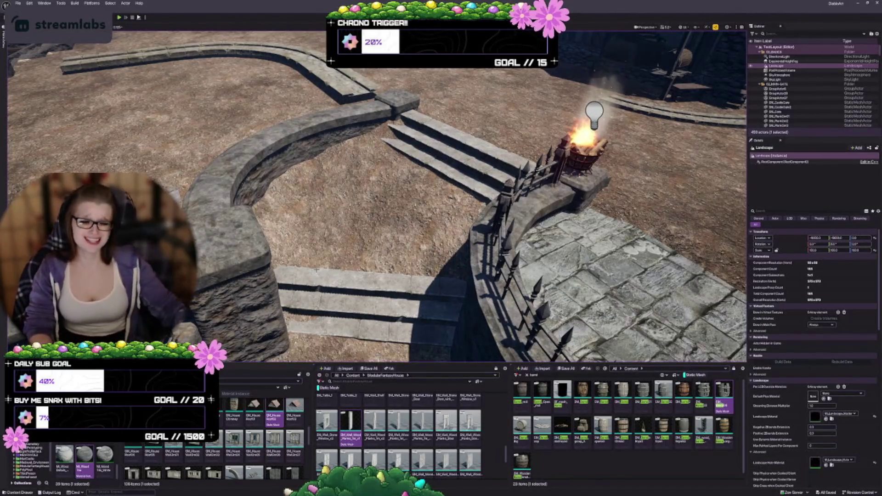
pyautogui.press('d')
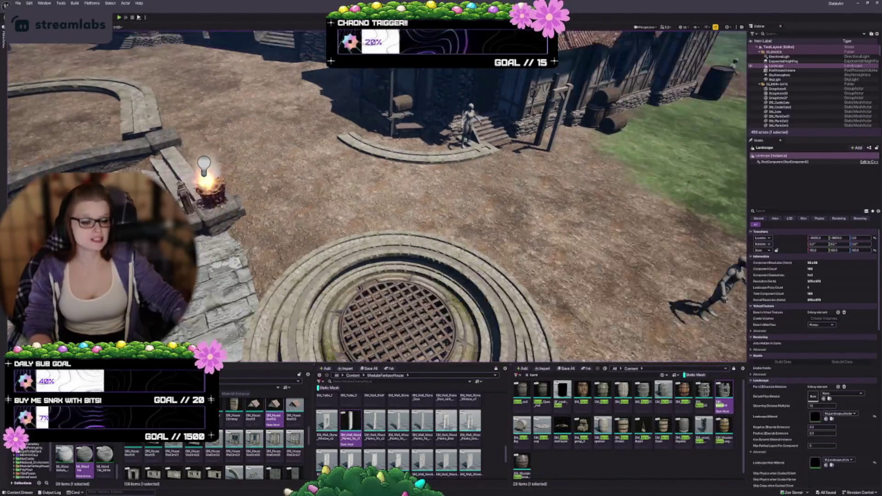